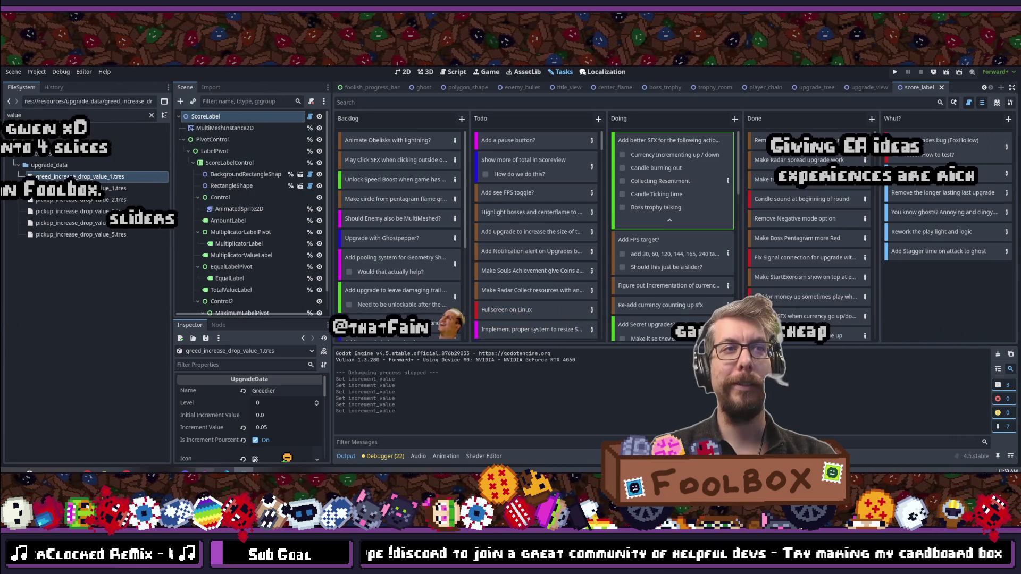
Step: Save the current Godot scene with Ctrl+S
mouse_move(226, 471)
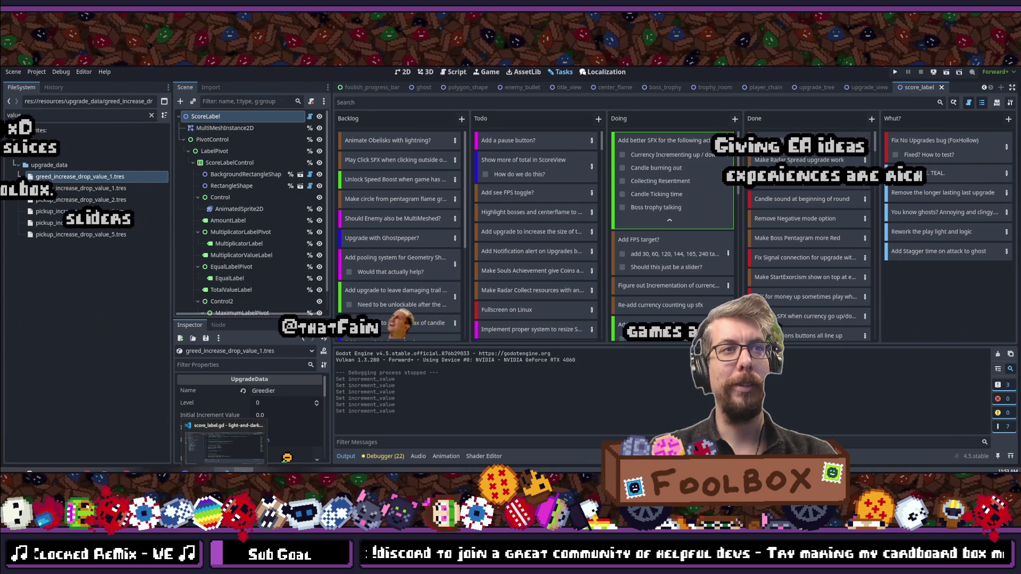
scroll(669, 218, down, 2)
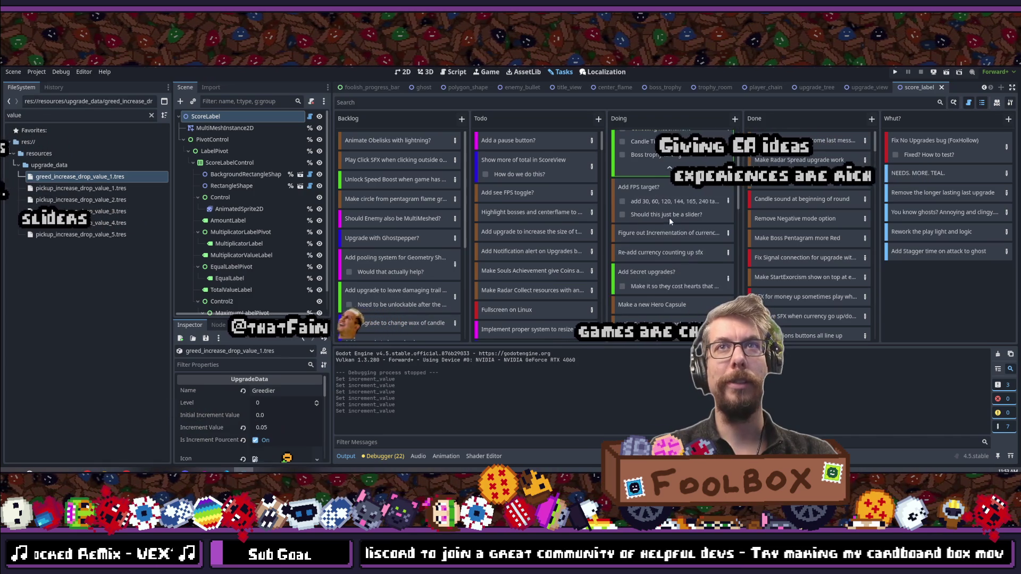
scroll(669, 219, up, 2)
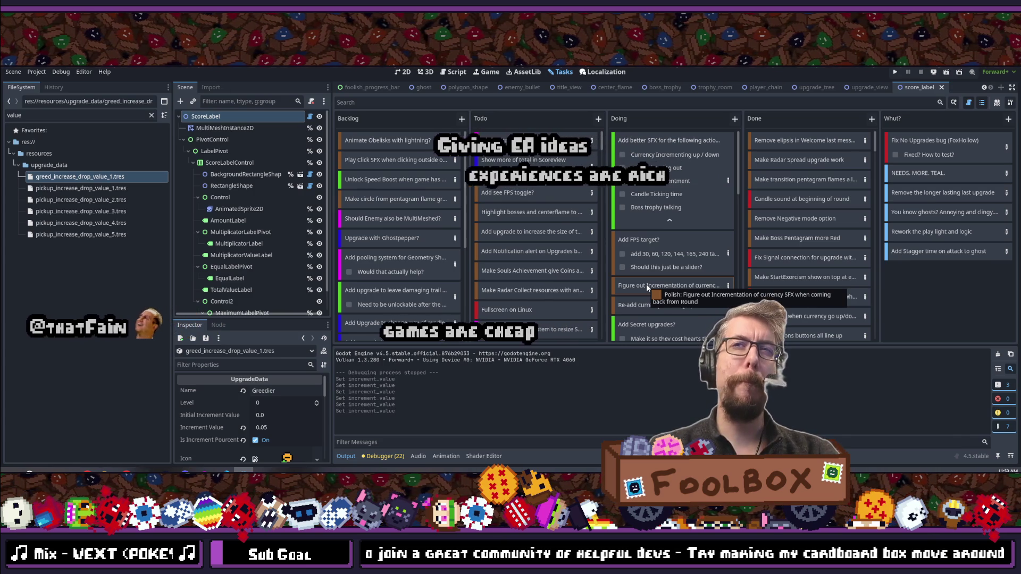
scroll(647, 287, down, 1)
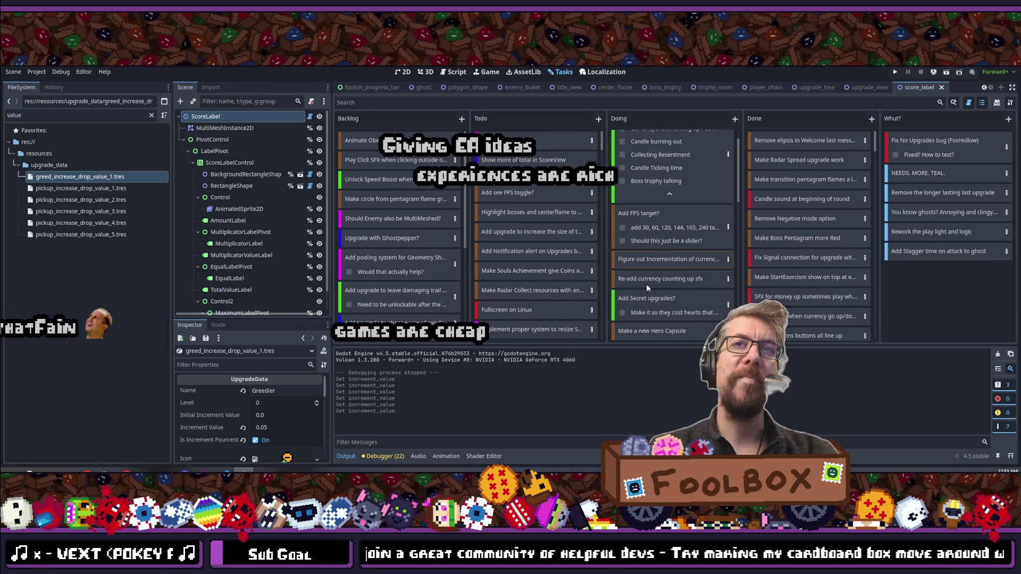
scroll(649, 293, down, 1)
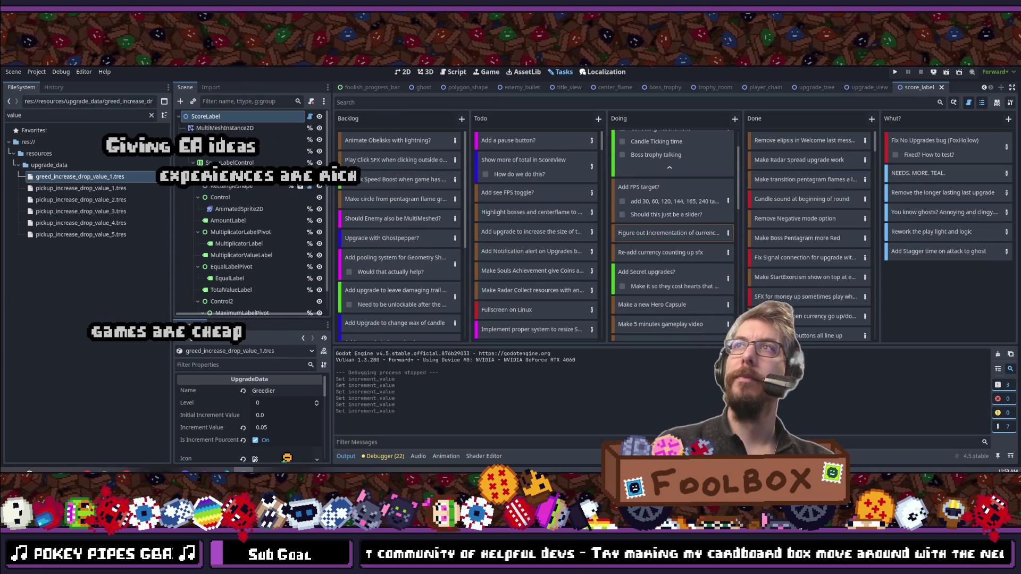
key(ctrl+s)
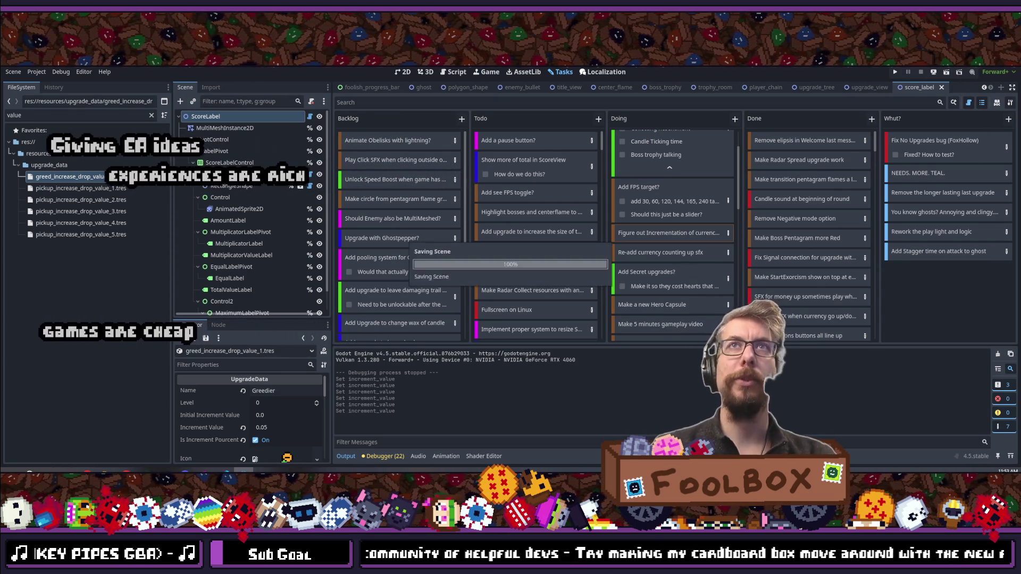
Step: Quick-open the currency_count_control.gd script by searching 'currency_count'
key(alt+shift+o)
text(c)
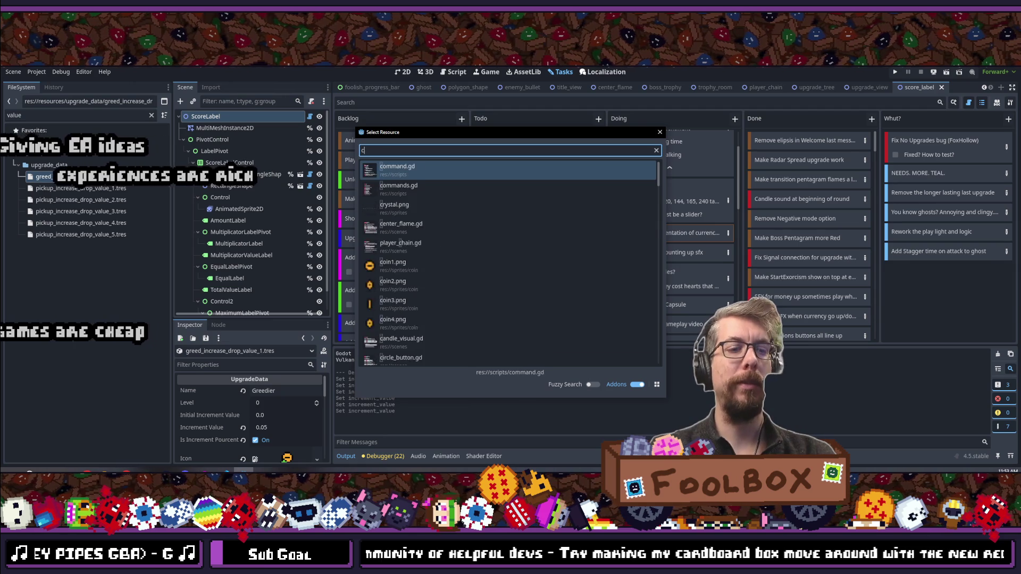
text(urrency_)
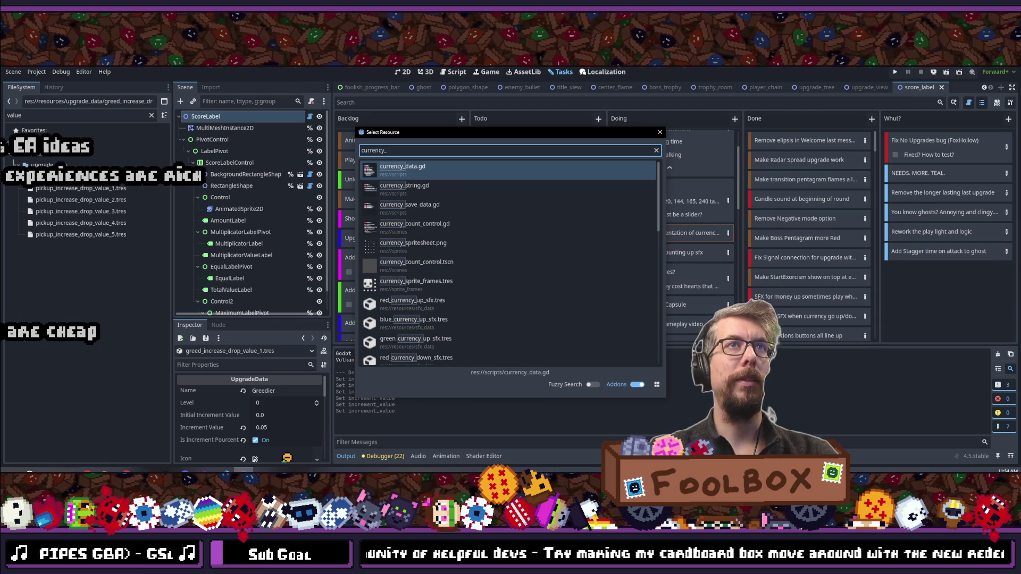
text(count)
key(Return)
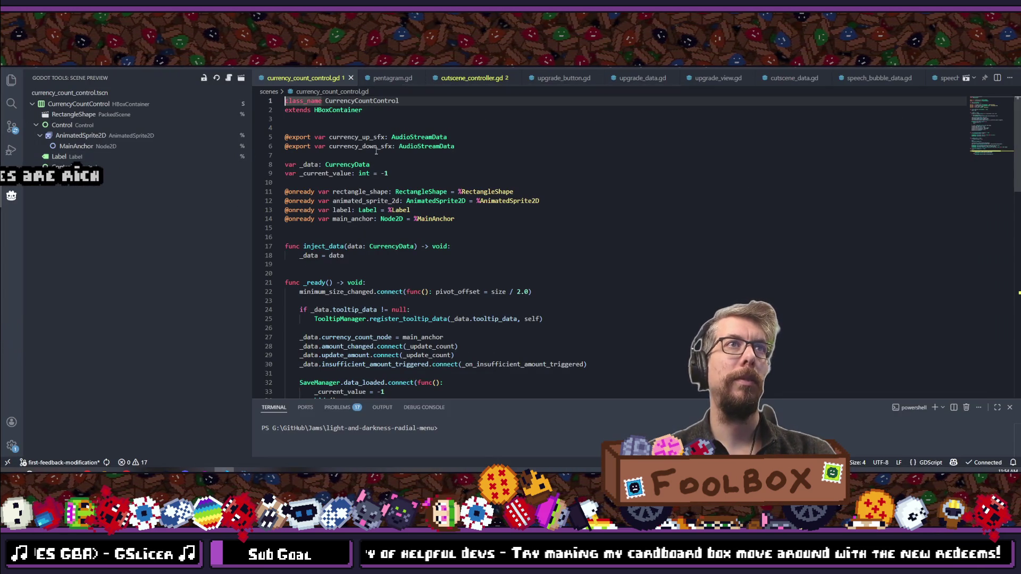
scroll(376, 151, down, 2)
scroll(407, 183, up, 2)
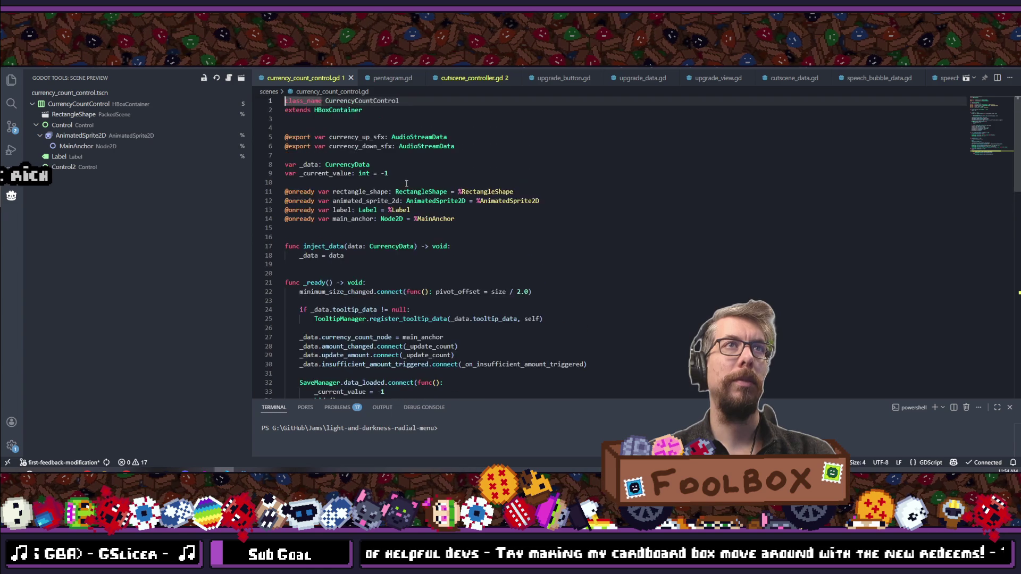
scroll(407, 184, down, 4)
scroll(406, 183, down, 12)
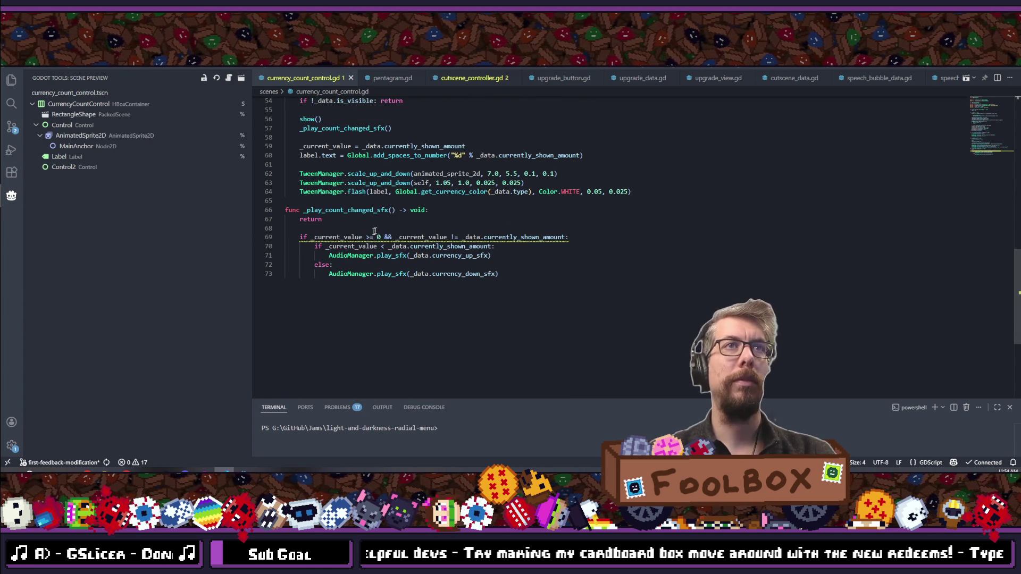
mouse_move(366, 235)
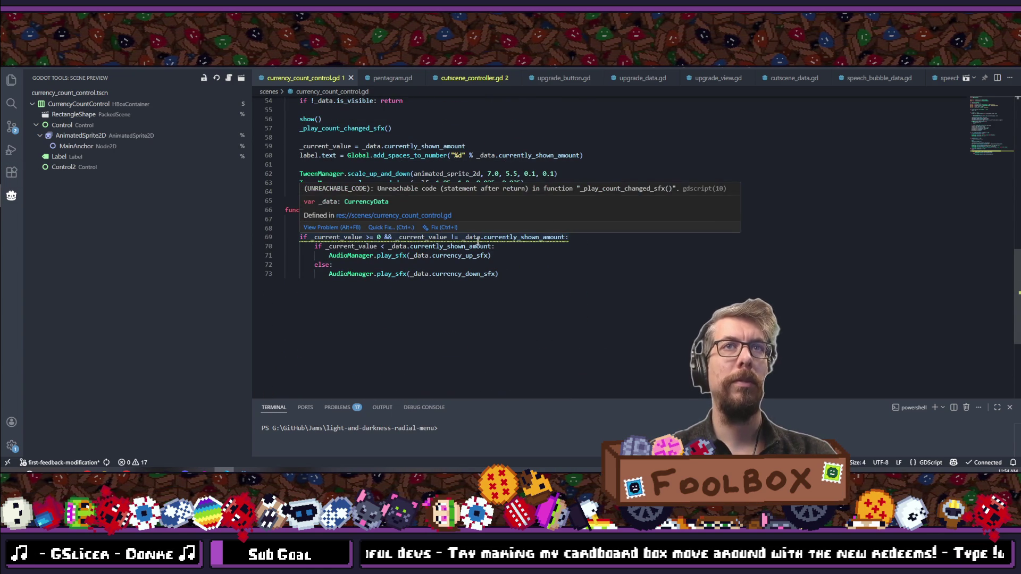
click(449, 237)
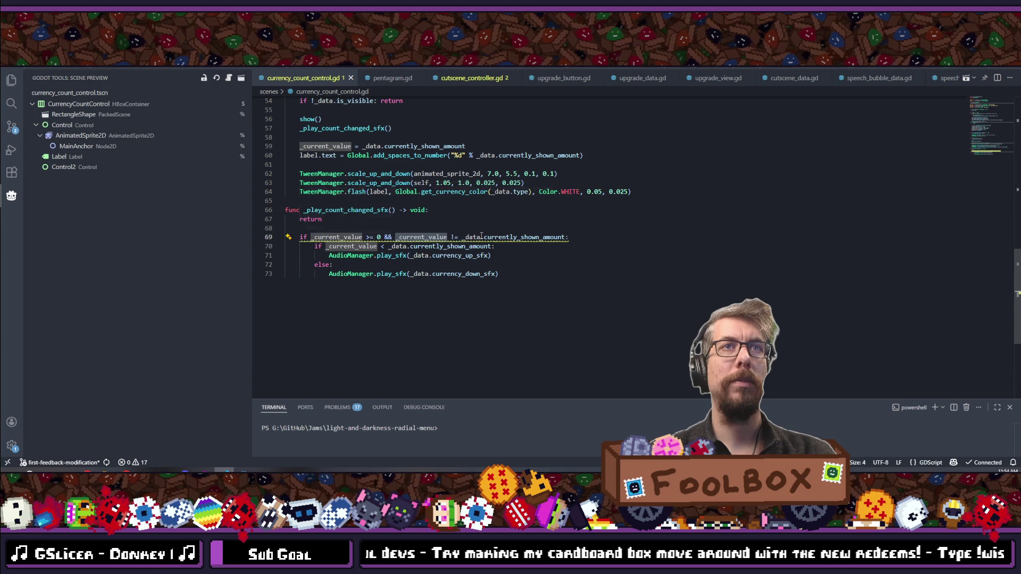
double_click(514, 237)
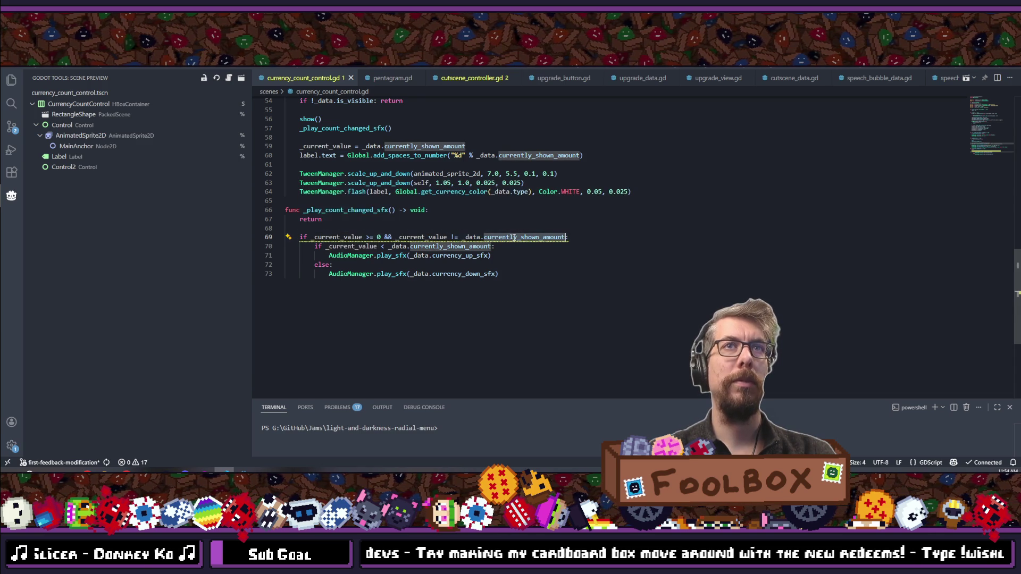
click(514, 248)
text(:)
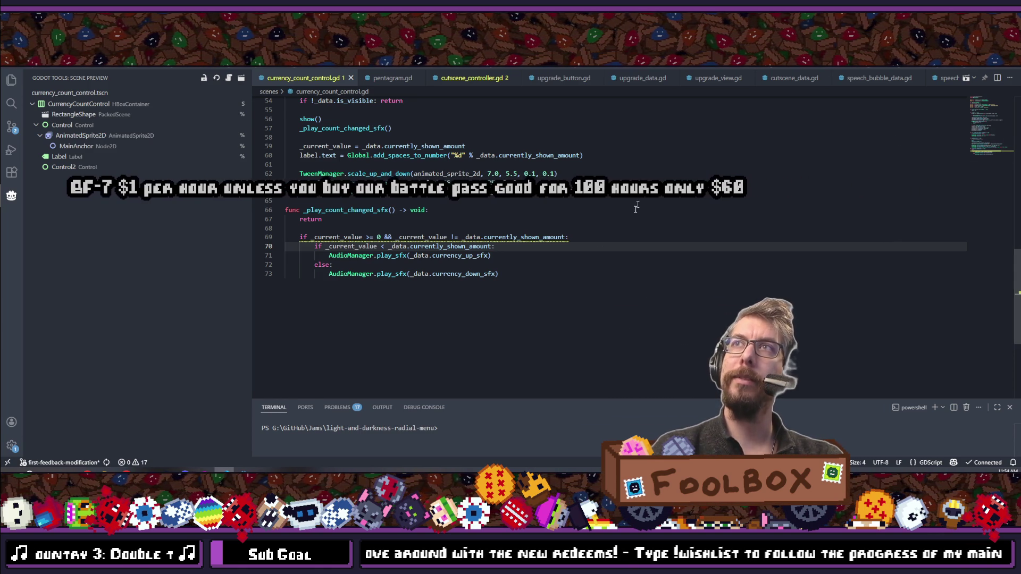
scroll(636, 207, up, 14)
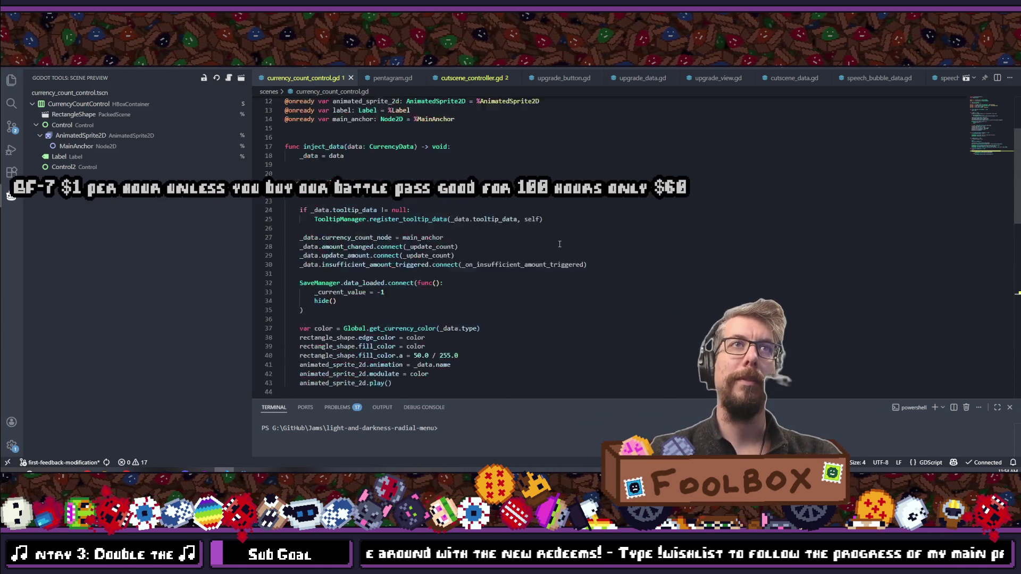
scroll(560, 244, up, 4)
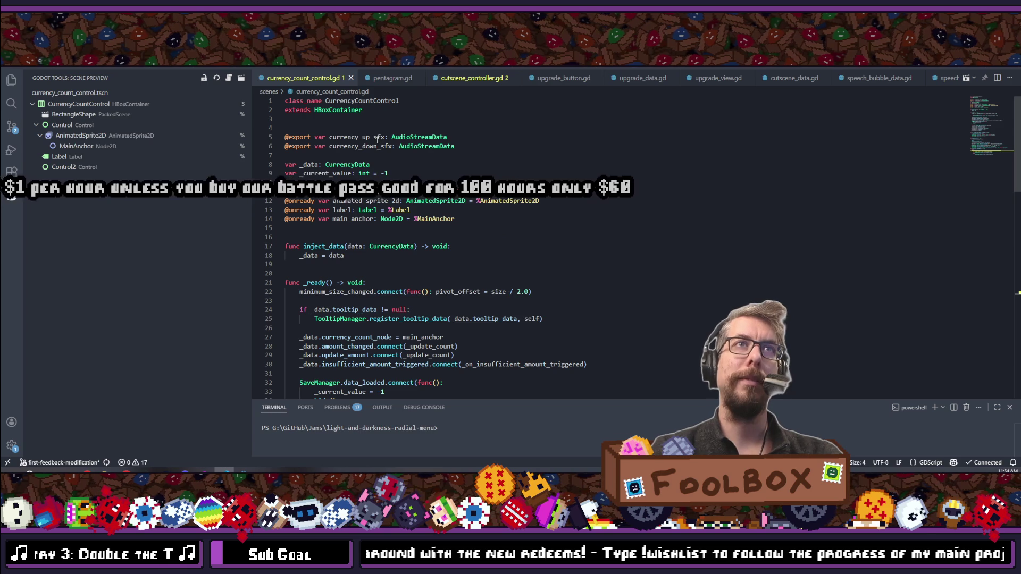
scroll(378, 139, down, 18)
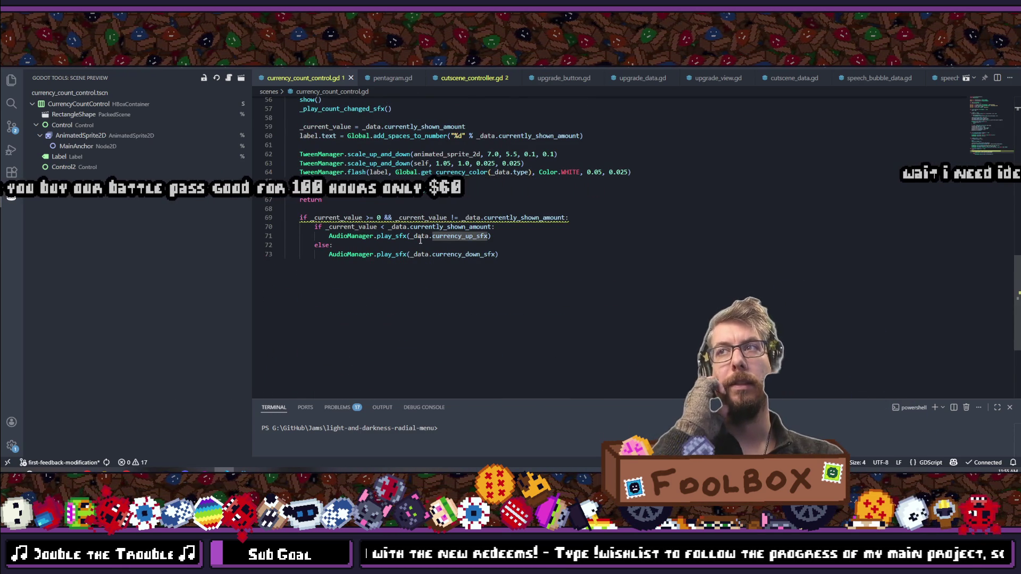
scroll(420, 240, up, 7)
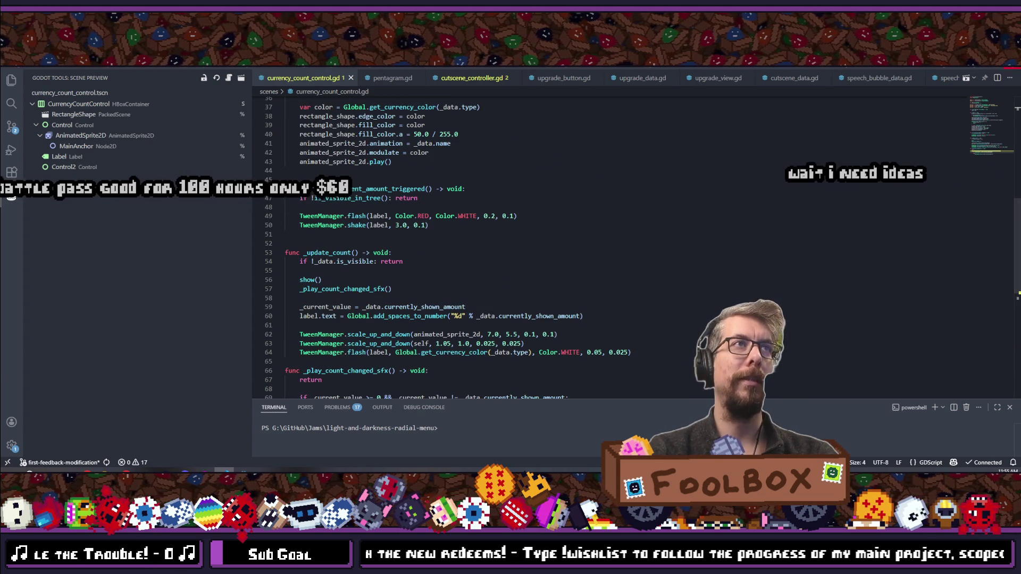
key(alt+Tab)
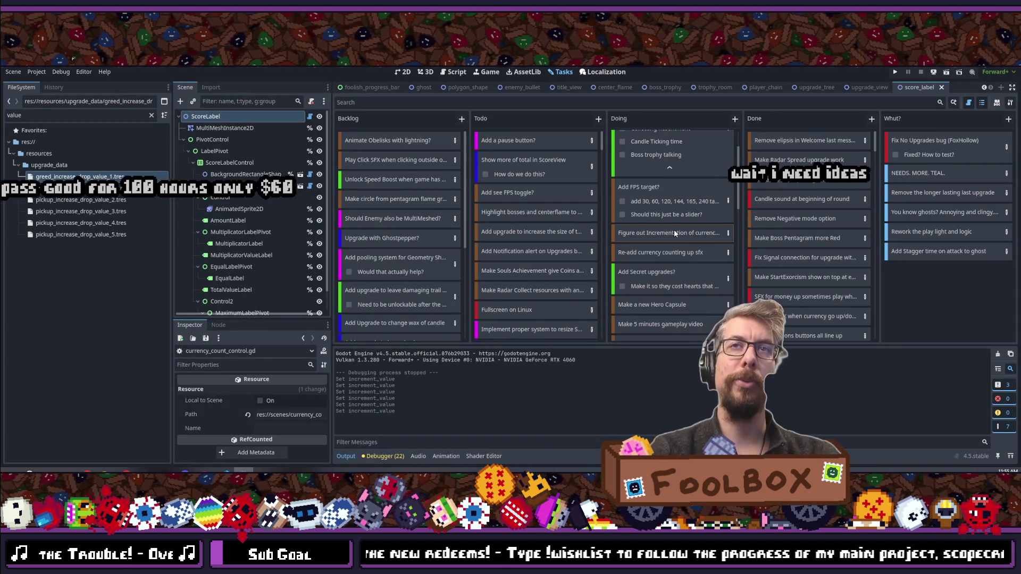
scroll(674, 229, down, 2)
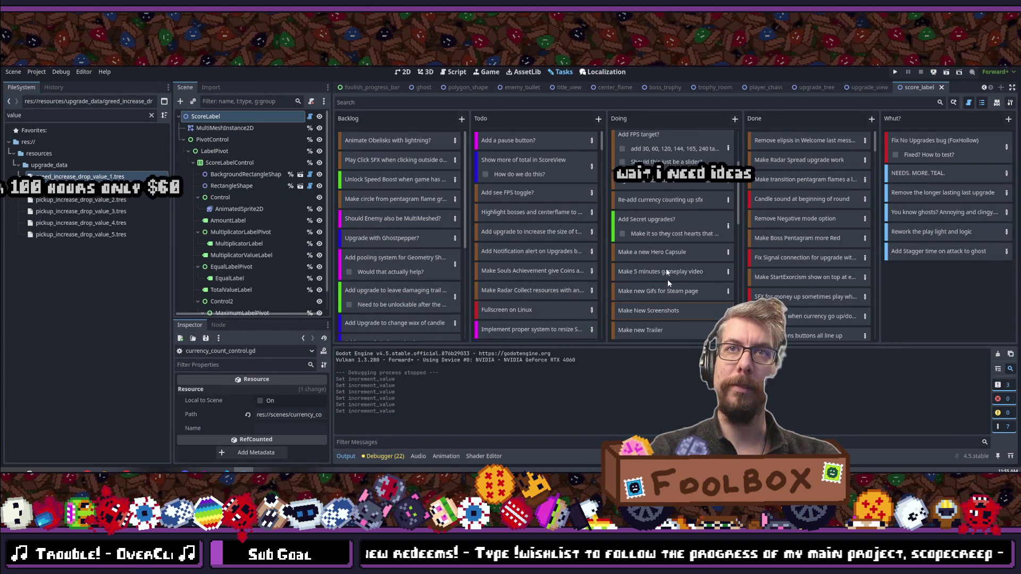
scroll(667, 272, down, 3)
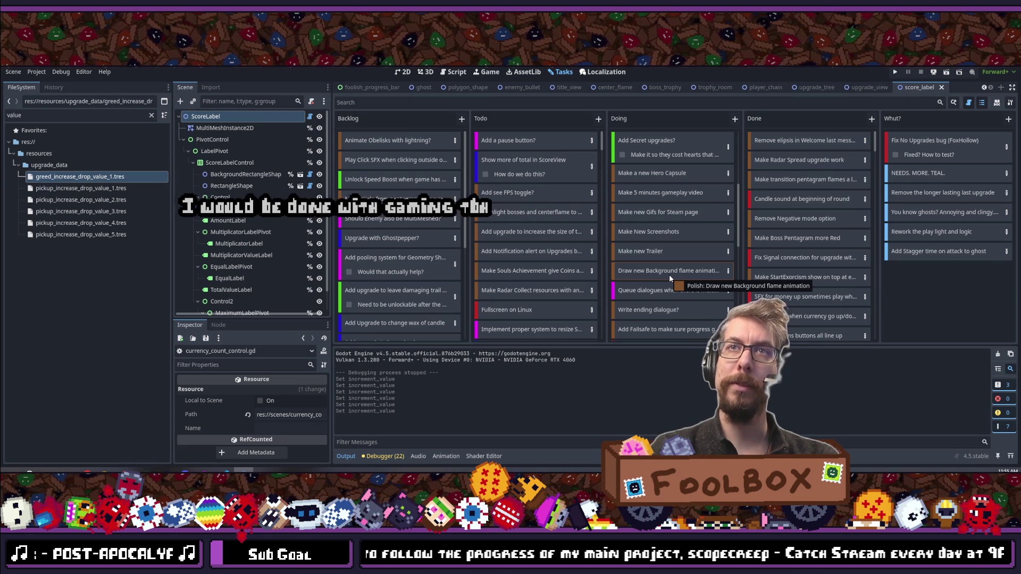
click(669, 292)
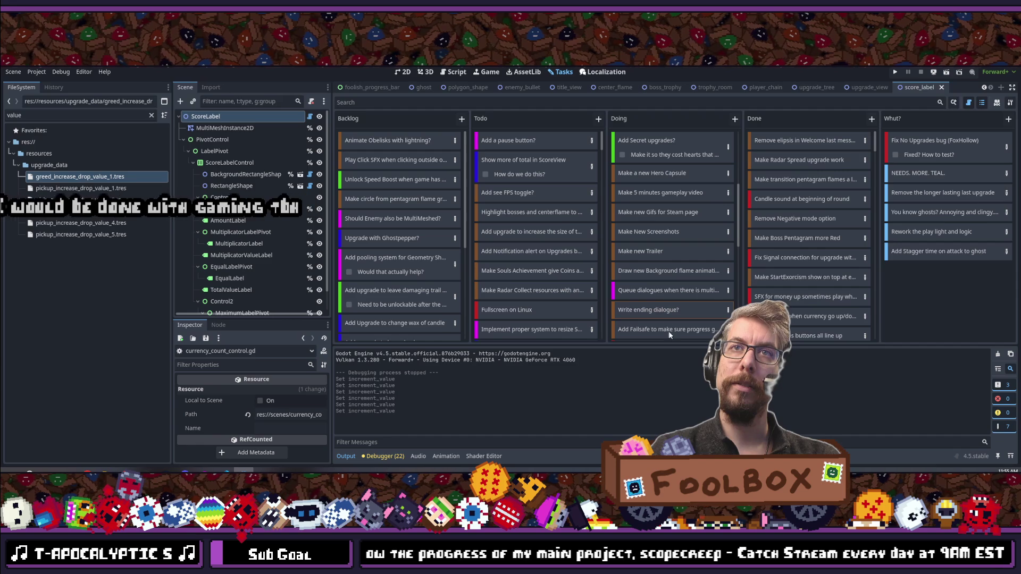
scroll(665, 293, down, 3)
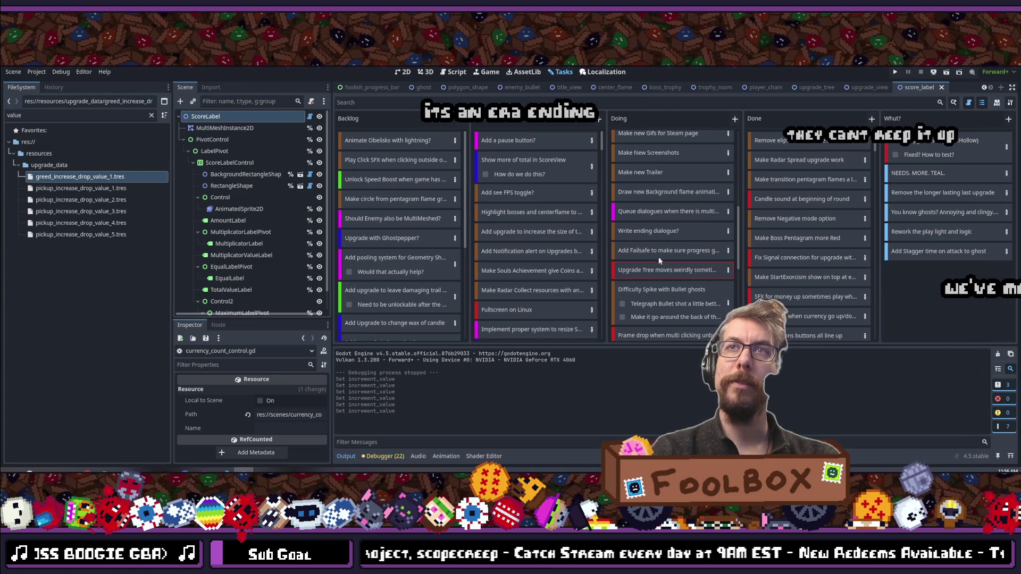
Step: Move the Upgrade Tree and Rework Movement branch Upgrades cards to the top of Doing
drag(657, 268, 656, 116)
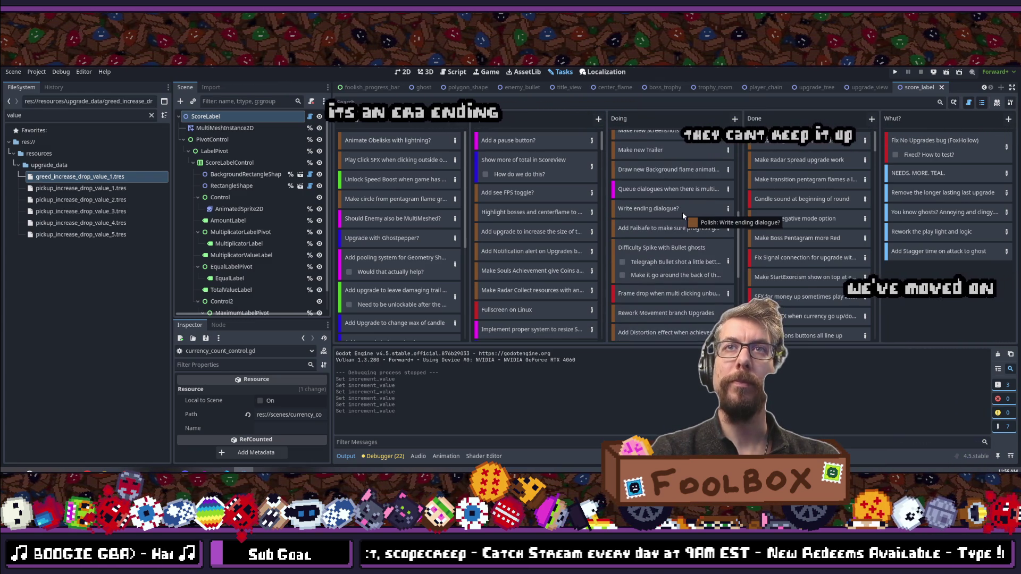
scroll(666, 209, down, 2)
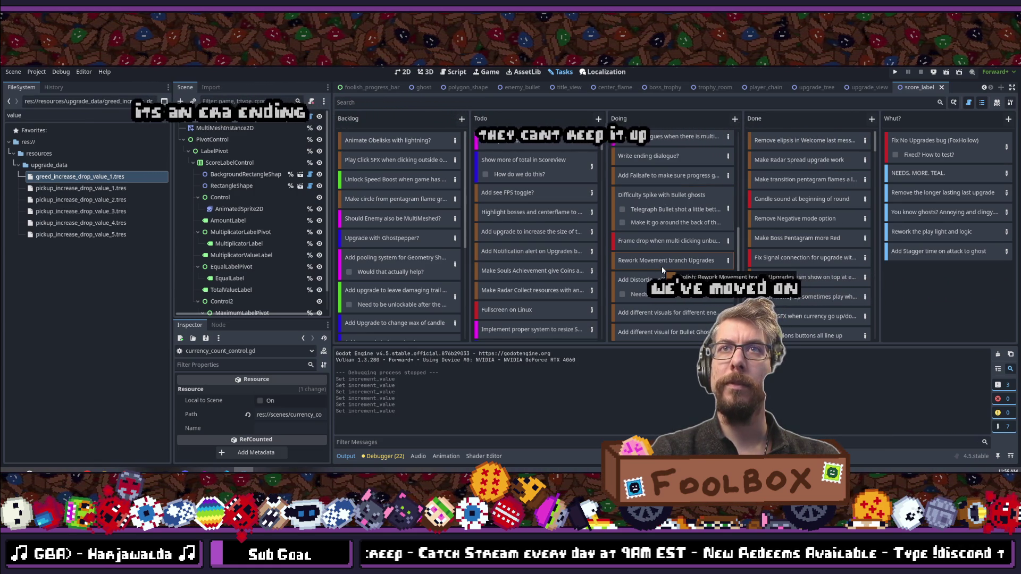
mouse_move(662, 270)
mouse_down()
mouse_move(663, 113)
mouse_move(665, 135)
mouse_up()
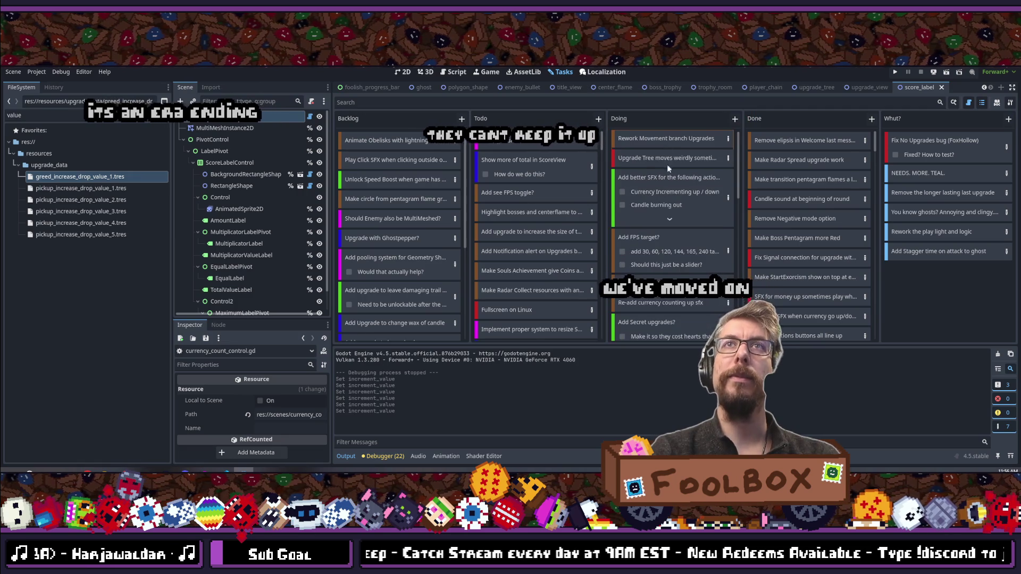
scroll(669, 195, down, 5)
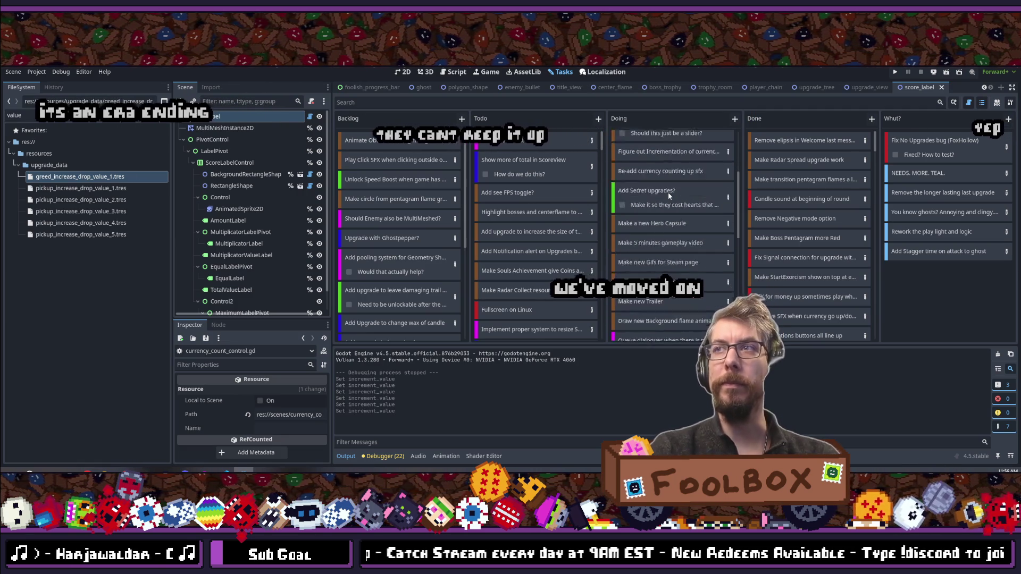
scroll(669, 212, down, 6)
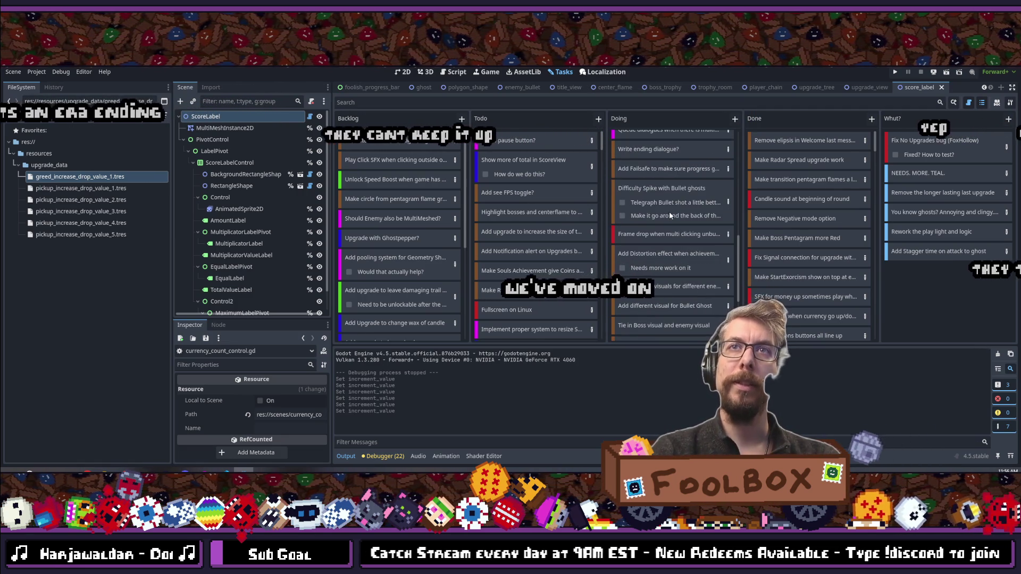
scroll(669, 212, down, 1)
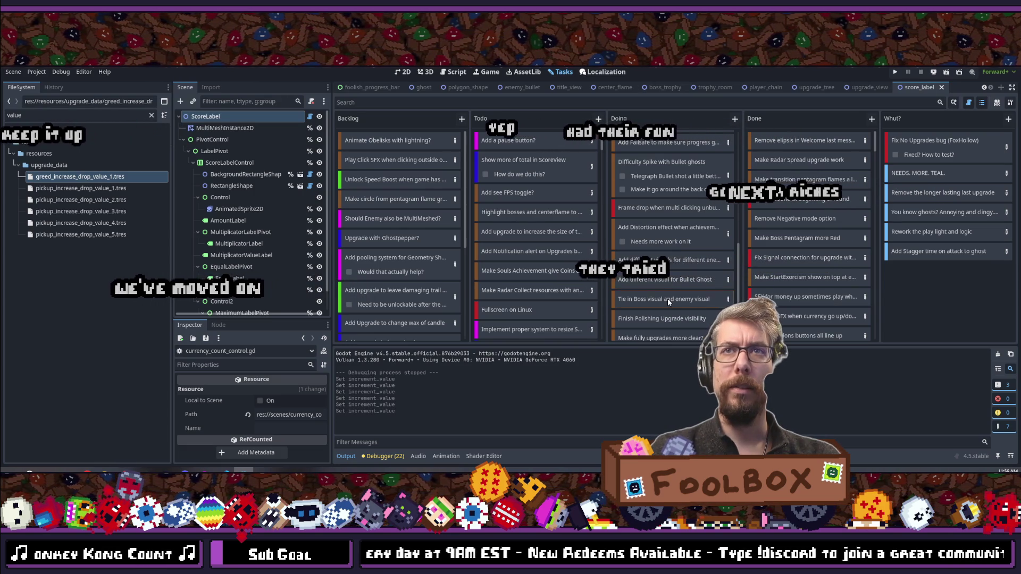
scroll(668, 298, down, 3)
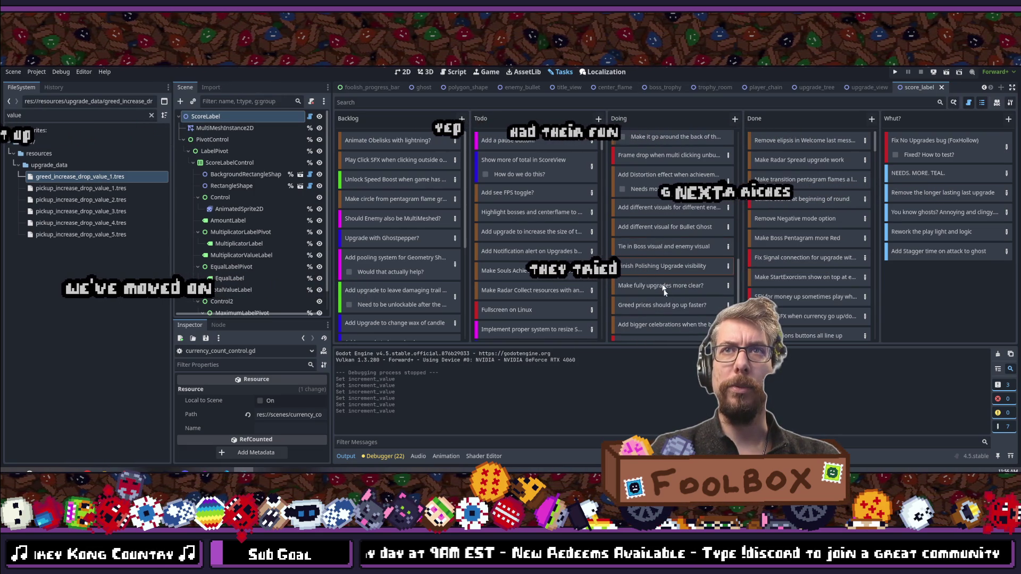
click(561, 139)
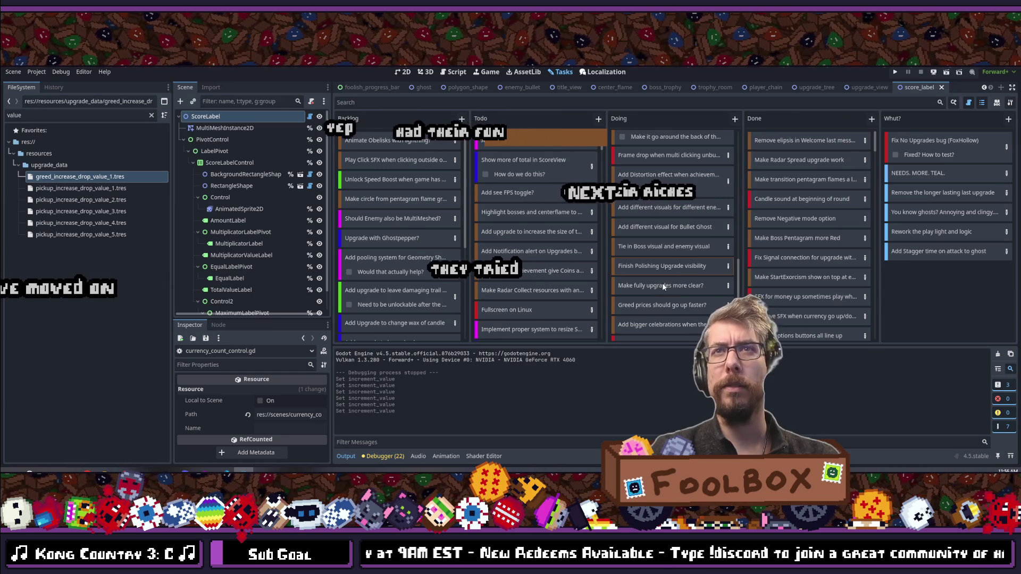
Step: Move the 'Finish Polishing Upgrade visibility' card from Doing into Todo
drag(660, 266, 532, 140)
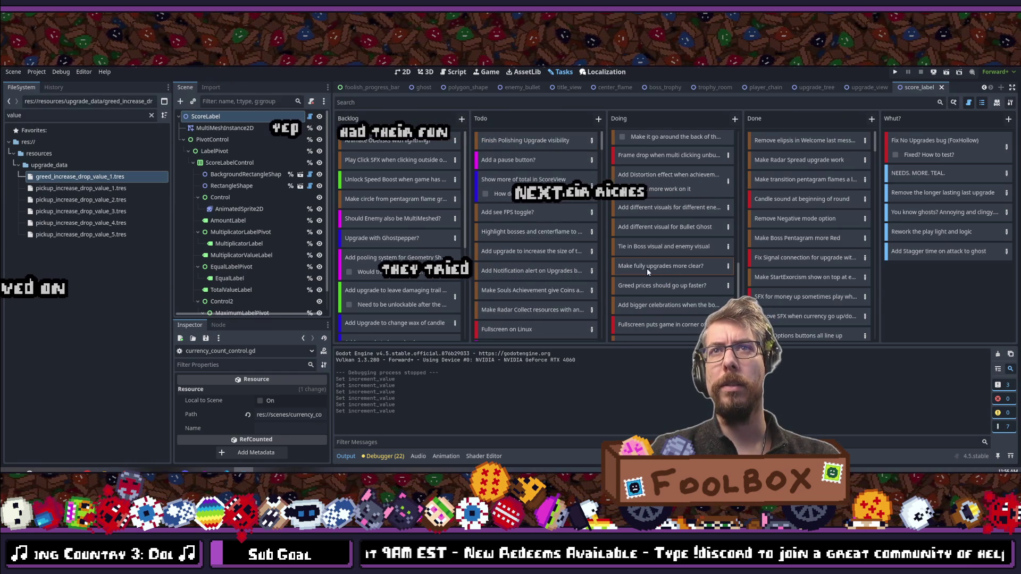
mouse_move(646, 271)
mouse_down()
mouse_move(553, 134)
mouse_move(528, 144)
mouse_up()
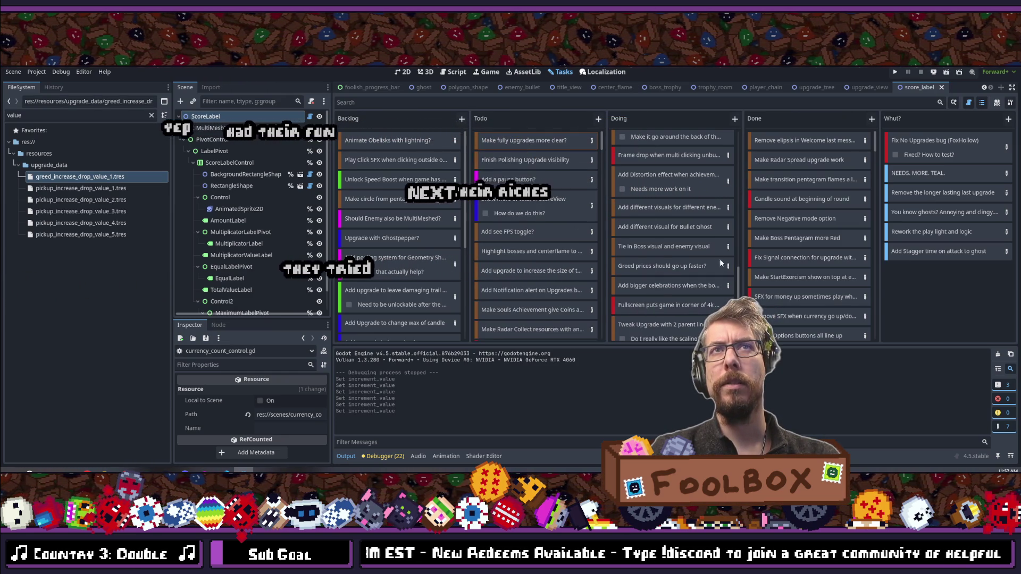
scroll(660, 227, down, 1)
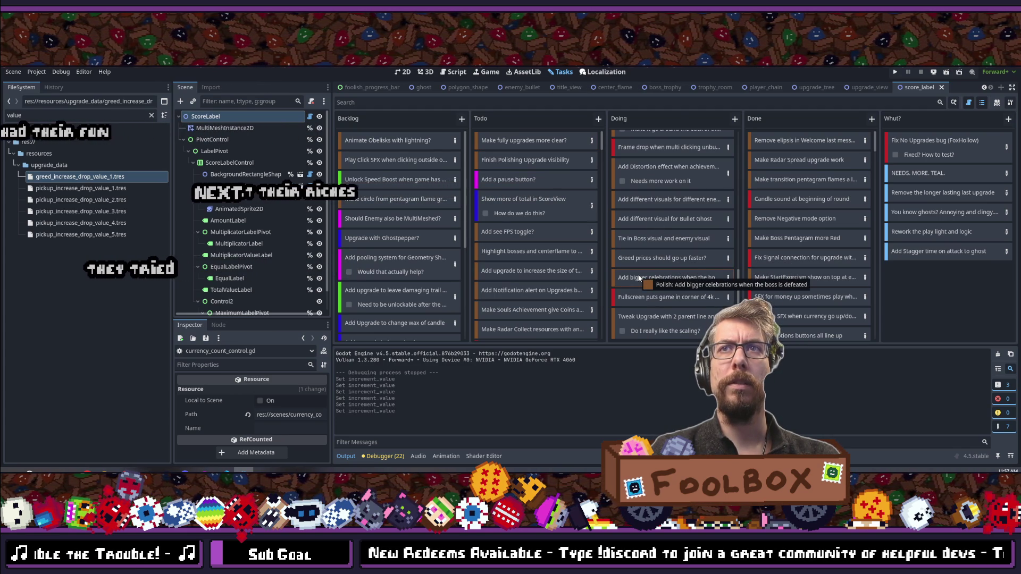
Step: Raise 'Add bigger celebrations' to the top of Doing and move the fullscreen bug card into Todo
drag(639, 278, 671, 121)
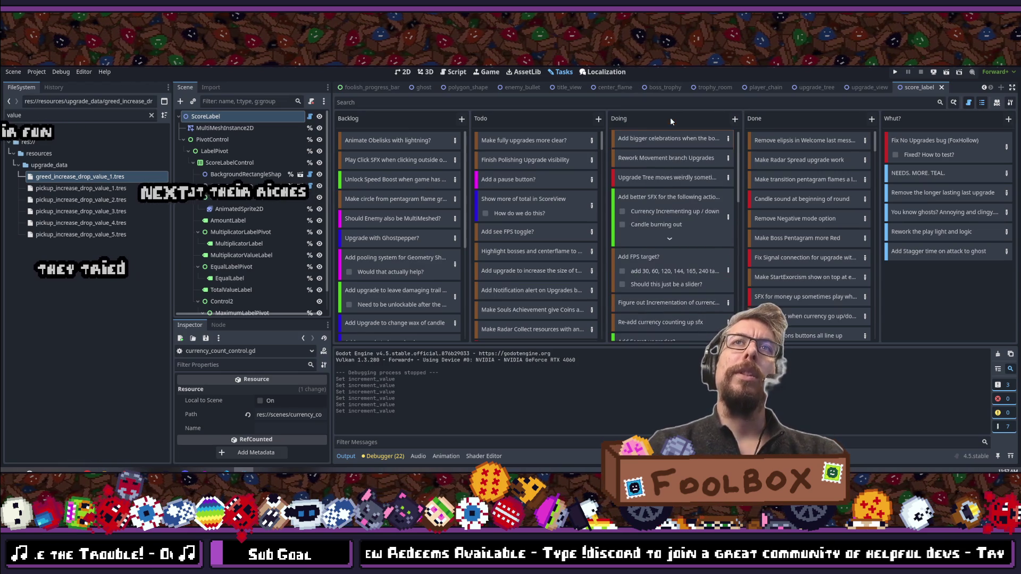
scroll(671, 186, down, 5)
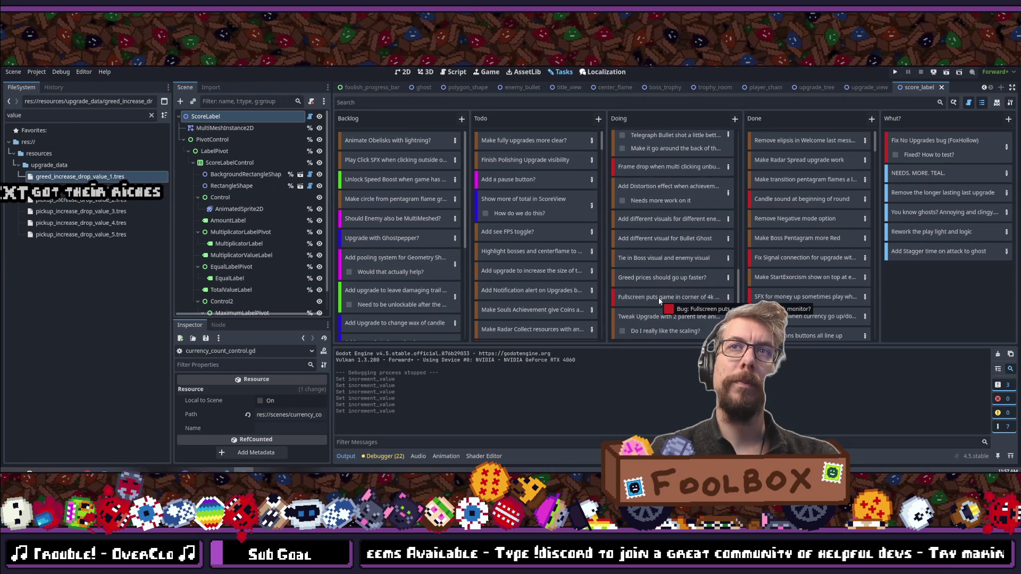
mouse_move(658, 298)
mouse_down()
mouse_move(554, 135)
mouse_move(662, 285)
mouse_up()
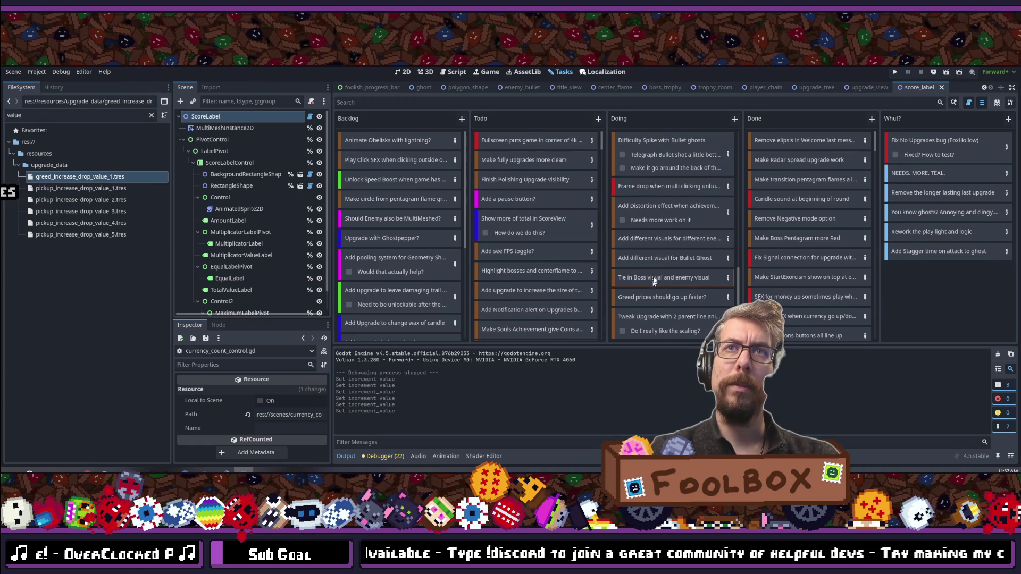
mouse_move(659, 216)
mouse_down()
mouse_move(674, 108)
mouse_move(674, 170)
mouse_up()
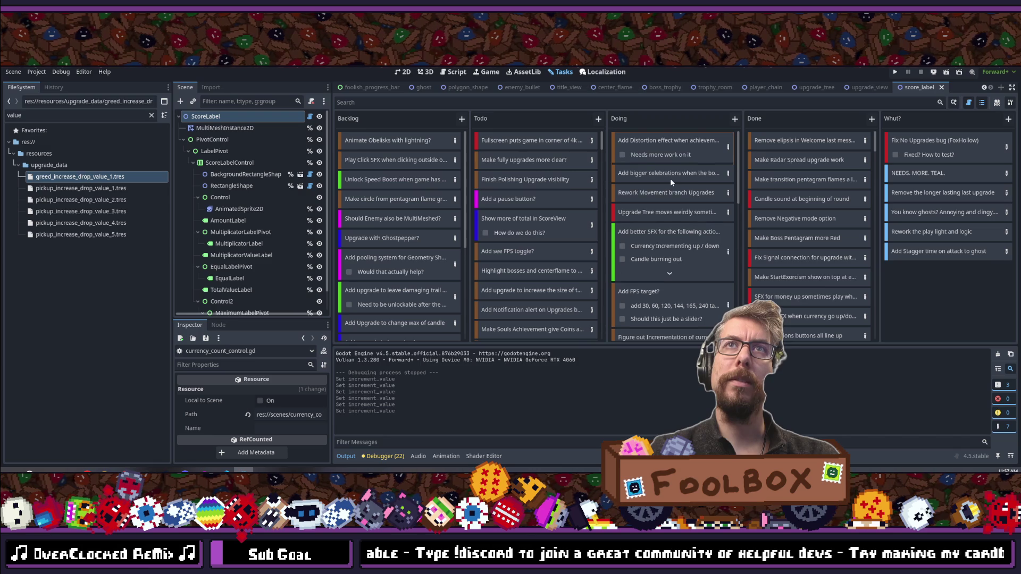
Step: Run the project with F5 to launch the 'scopecreep playtest (DEBUG)' window
click(663, 160)
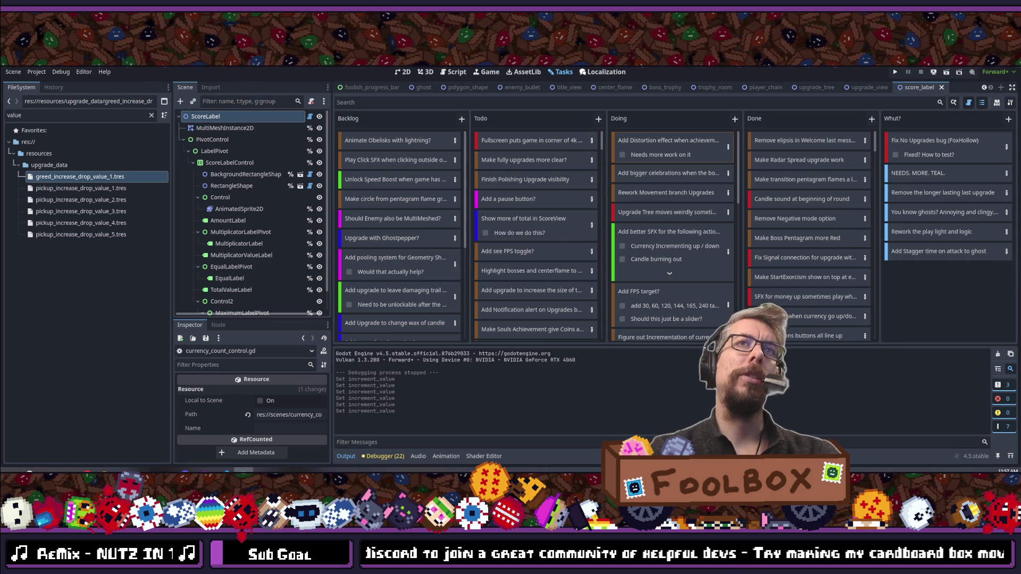
key(F5)
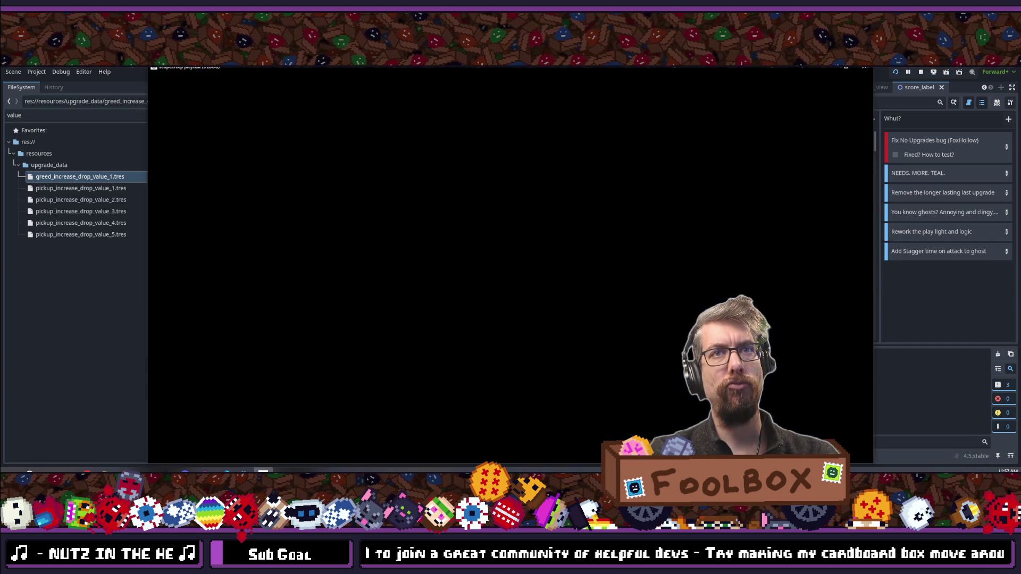
Step: Continue the saved game, dismiss the dialogue, then stop the playtest with F8
click(469, 319)
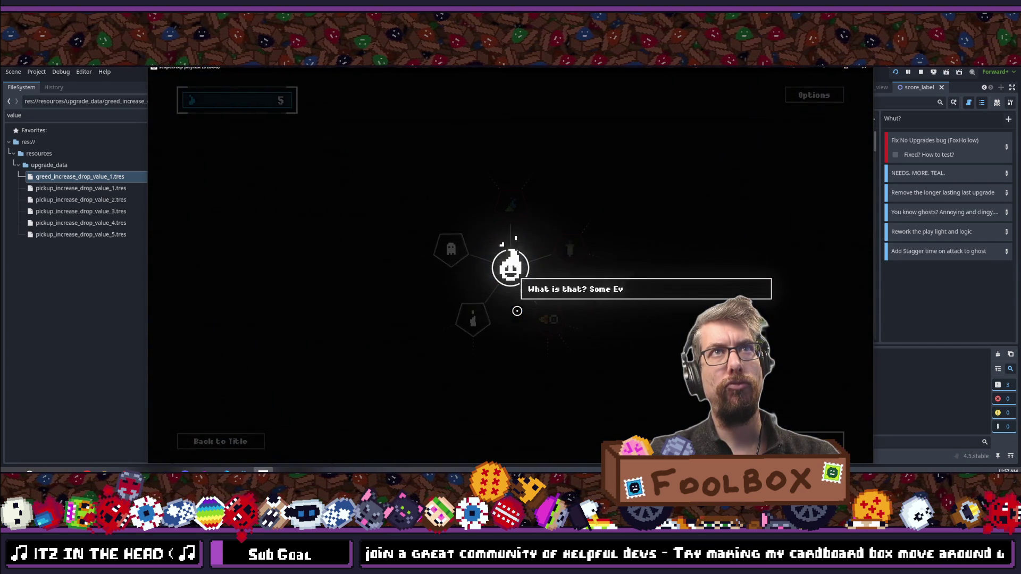
click(517, 311)
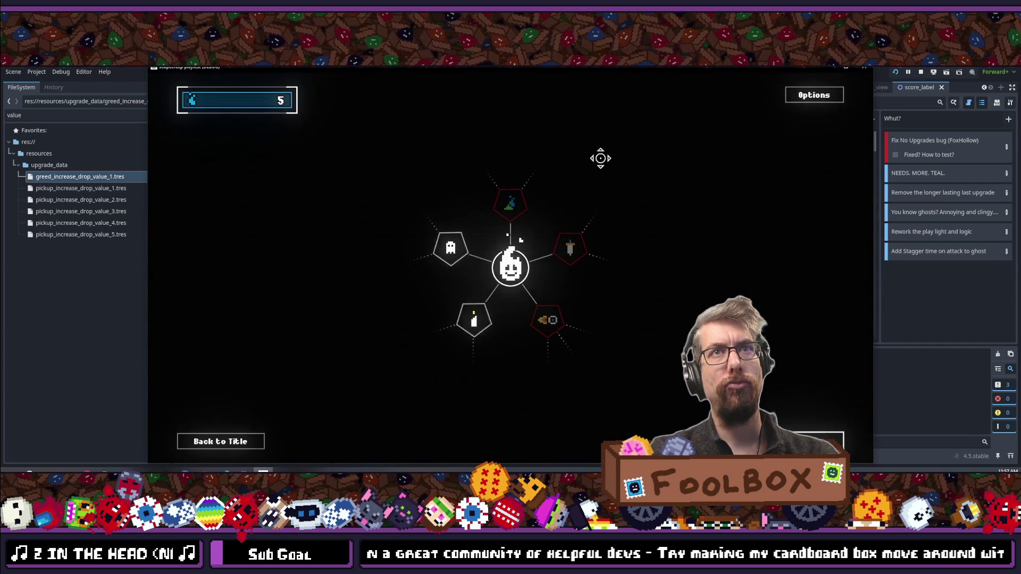
key(F8)
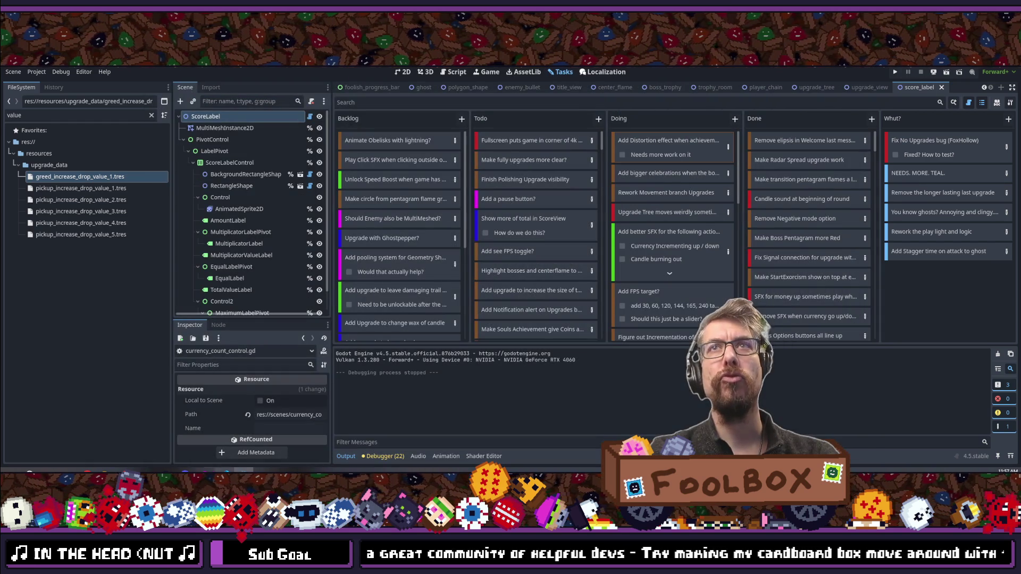
Step: Delete the early 'return' line in _play_count_changed_sfx in VS Code
key(alt+Tab)
scroll(327, 242, down, 5)
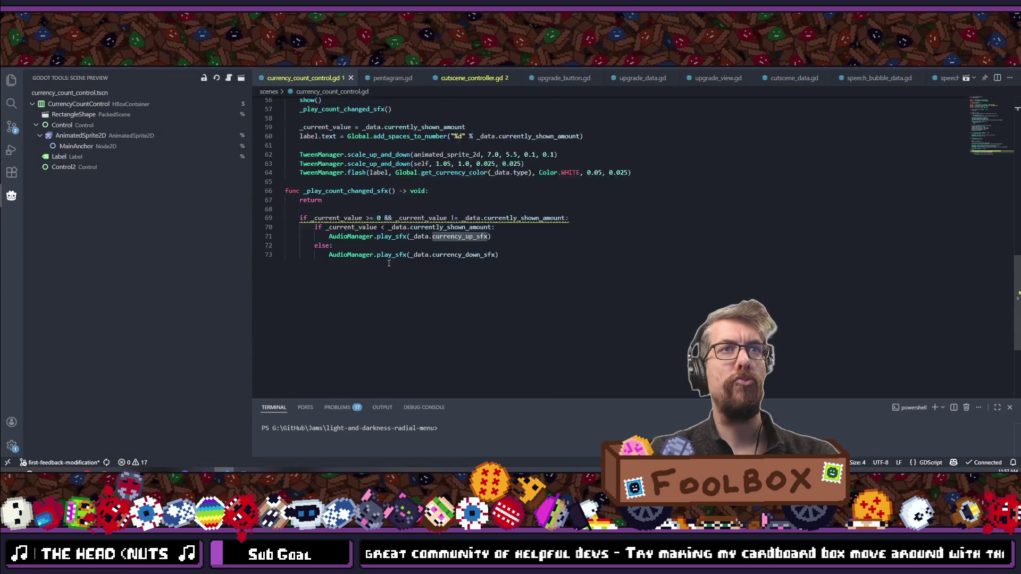
click(309, 228)
key(BackSpace)
key(BackSpace)
key(BackSpace)
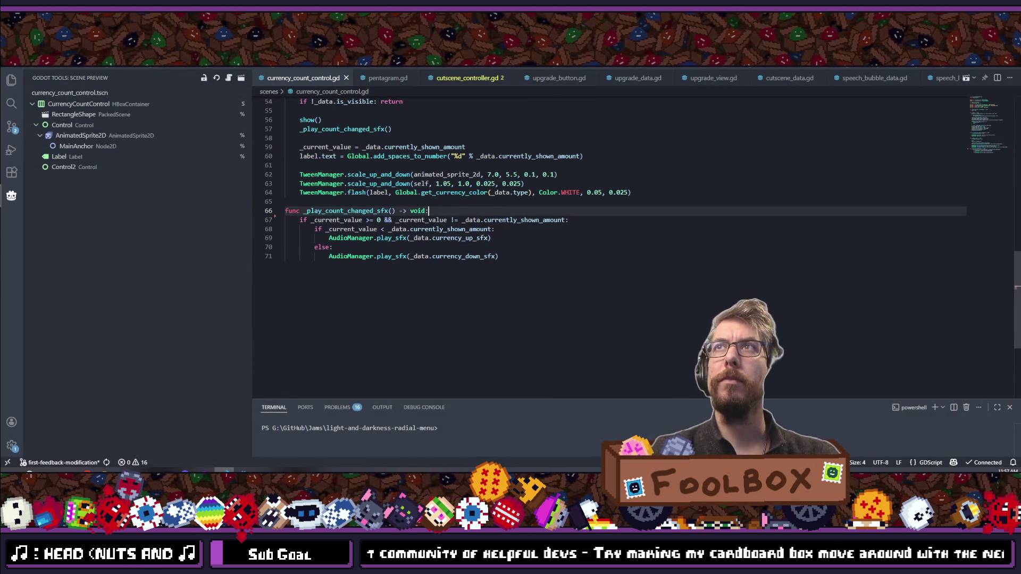
key(alt+Tab)
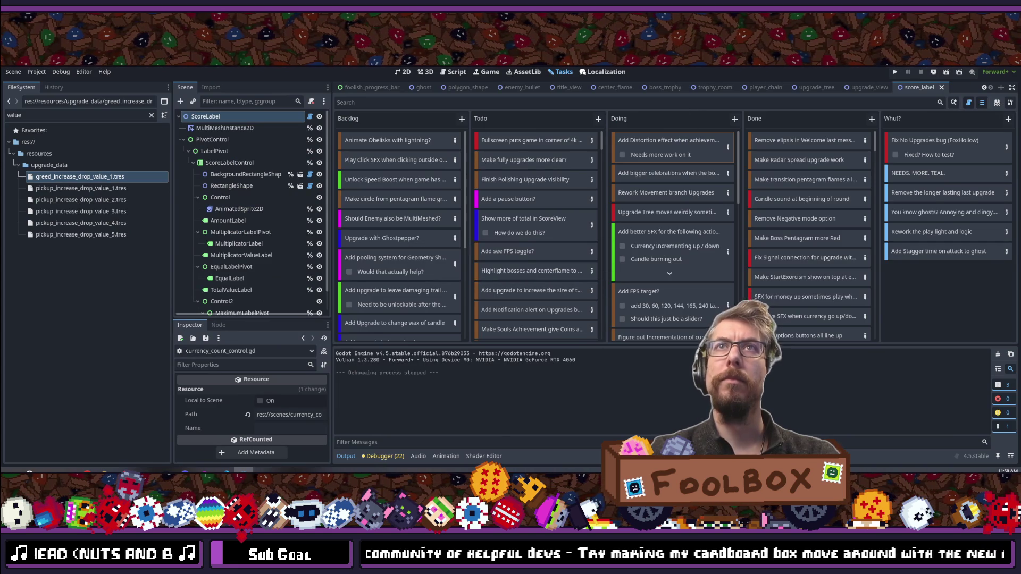
key(shift+alt+o)
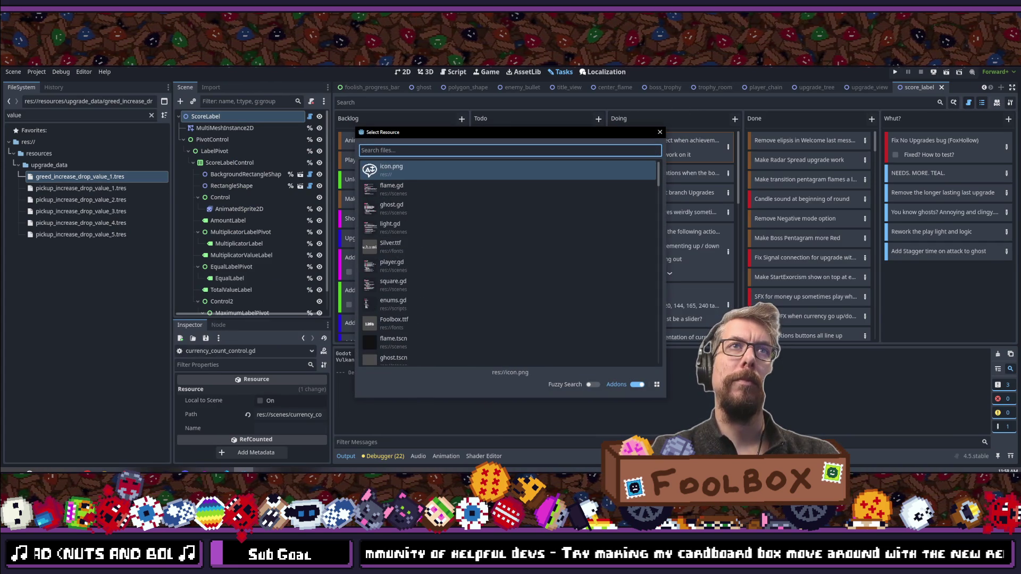
Step: Open global.gd and change is_skipping_tutorial's default from false to true
text(global)
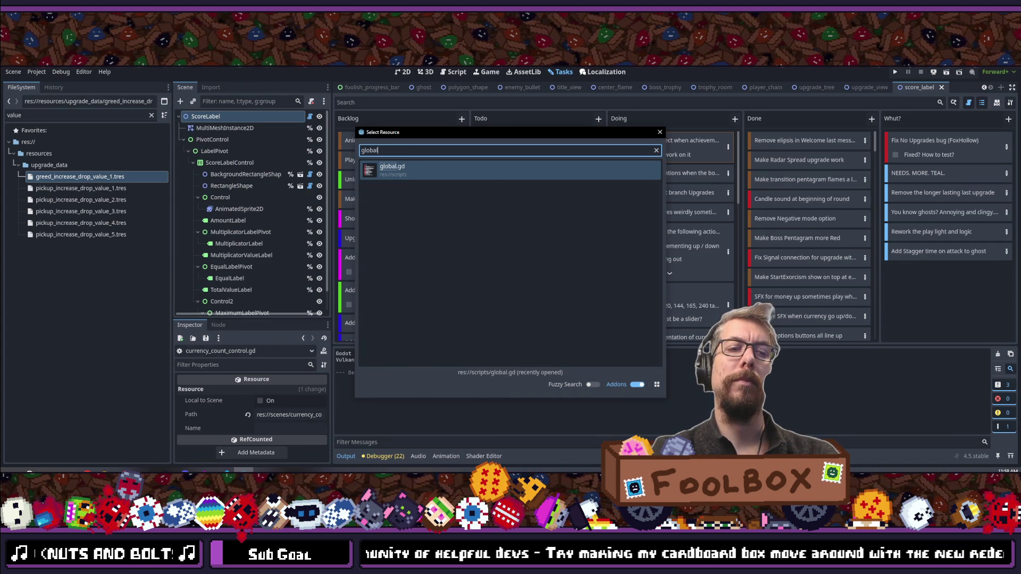
key(Return)
scroll(473, 258, down, 20)
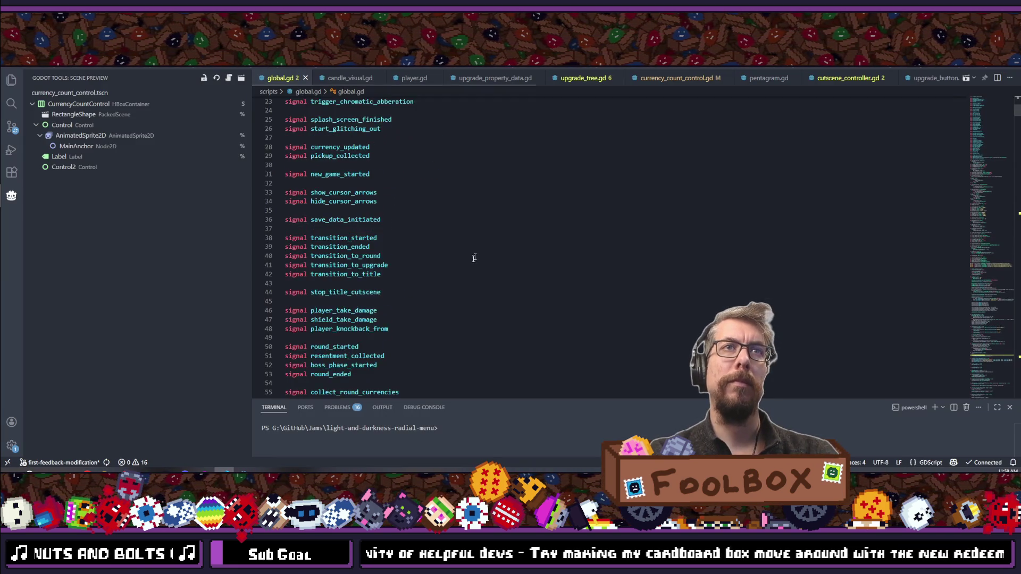
double_click(415, 213)
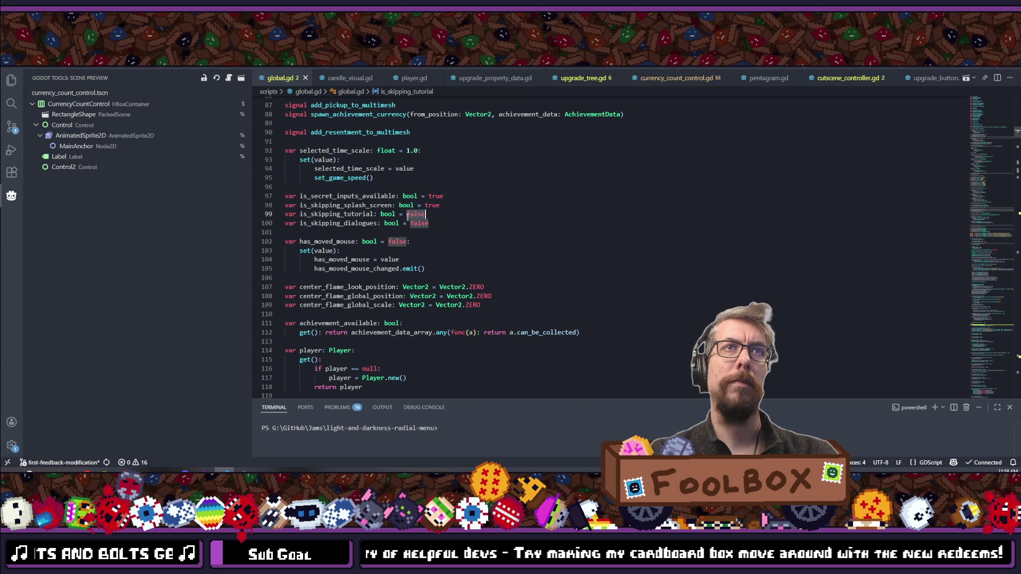
text(true)
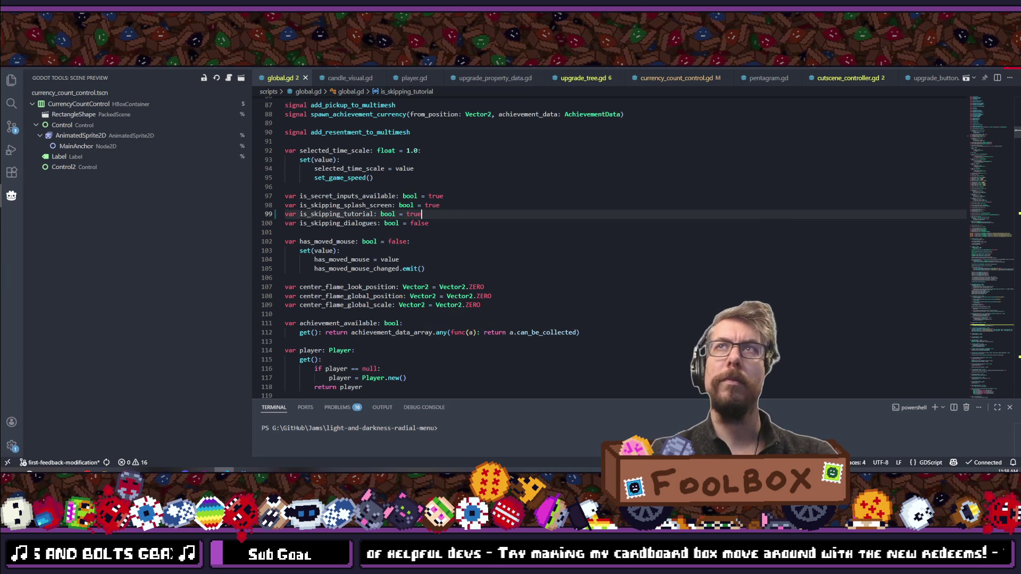
key(alt+Tab)
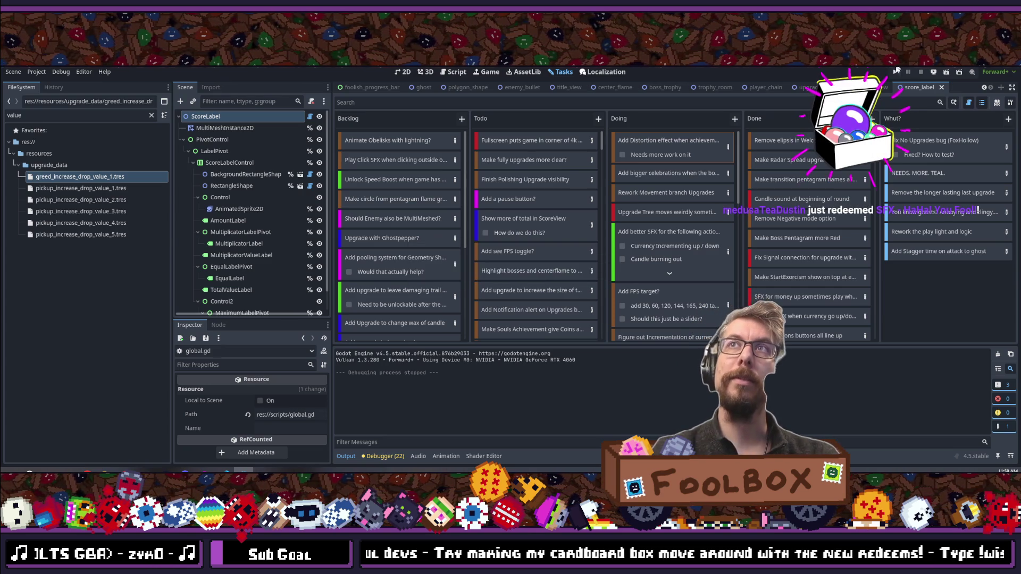
Step: Relaunch the game, go back to the title screen, start a New Game and dismiss the celebration
key(F5)
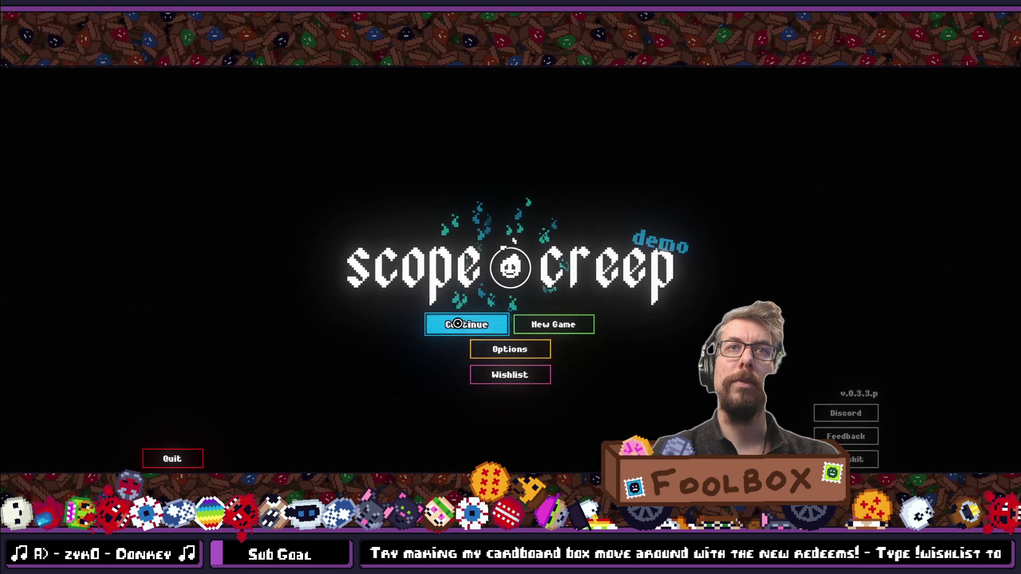
click(457, 323)
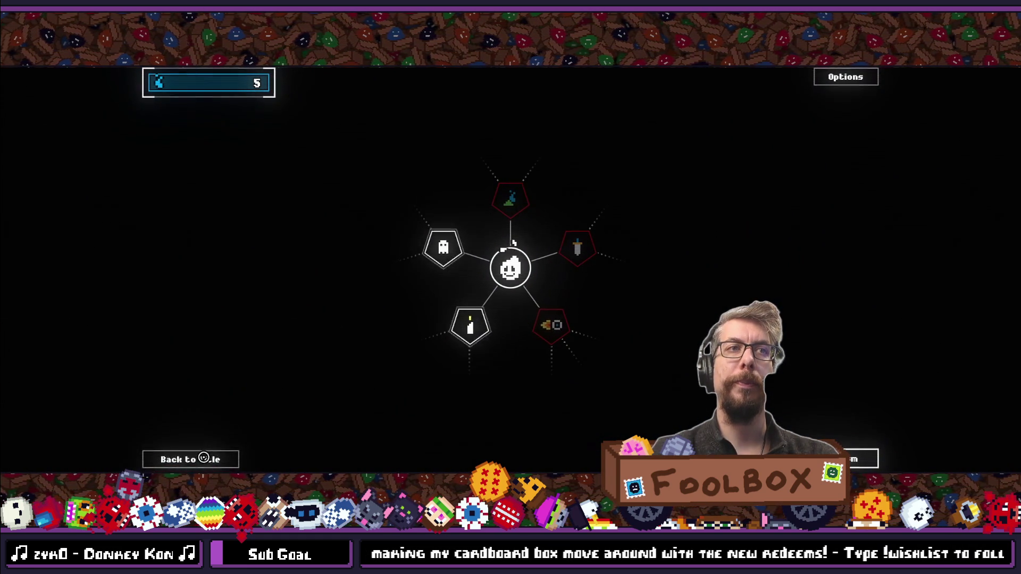
click(204, 458)
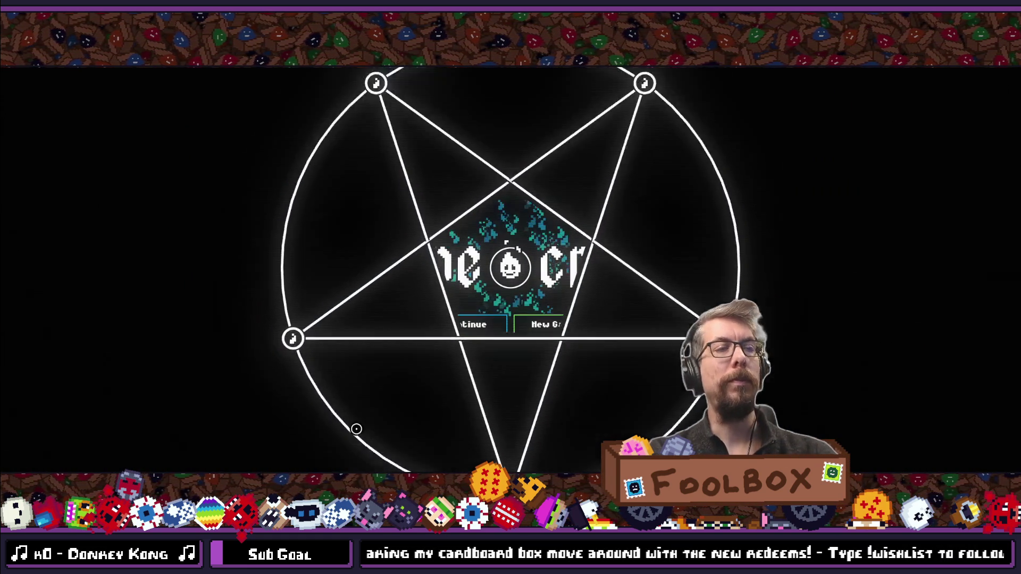
click(556, 322)
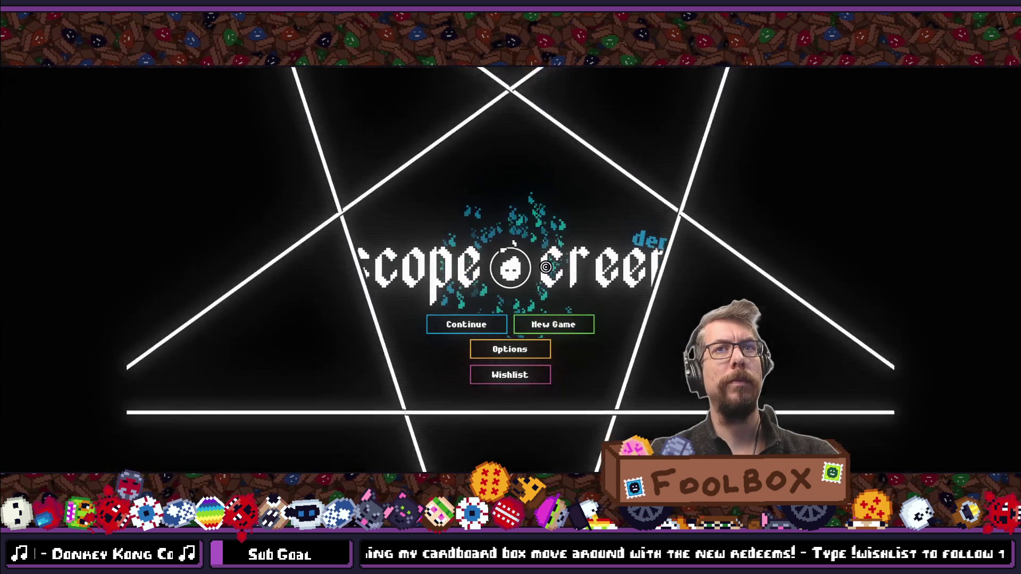
text(you to celebrate!)
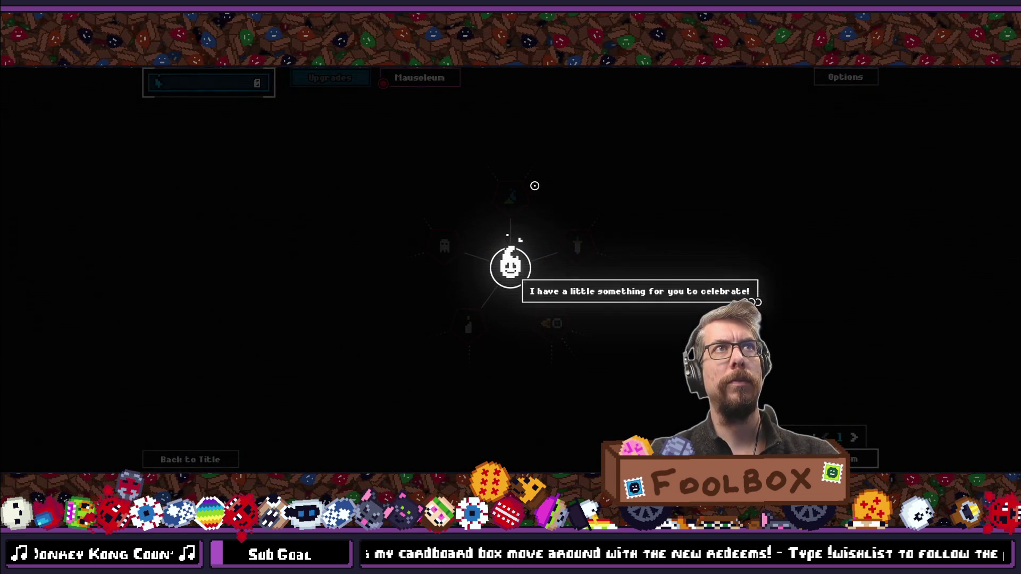
click(535, 186)
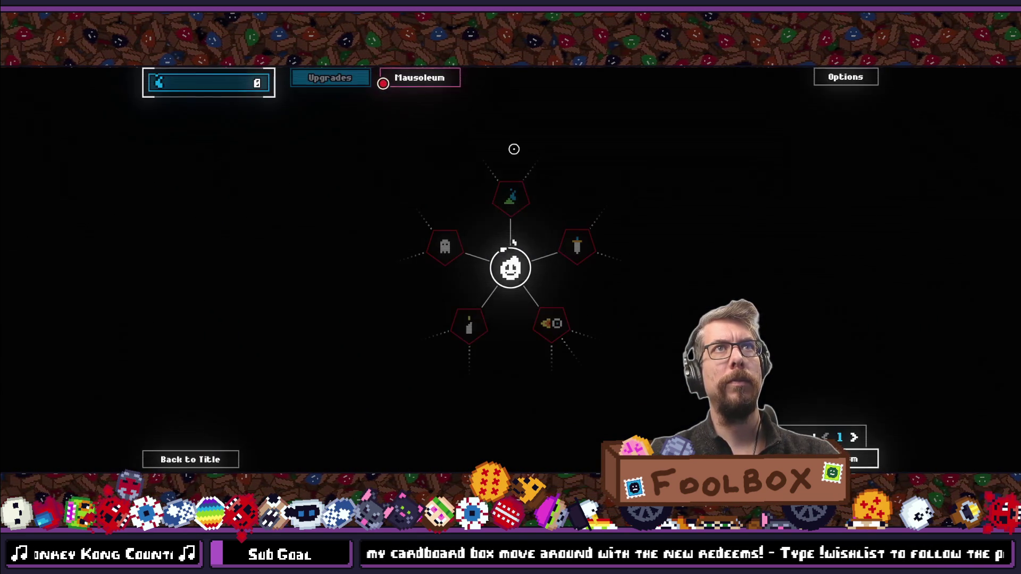
mouse_move(316, 269)
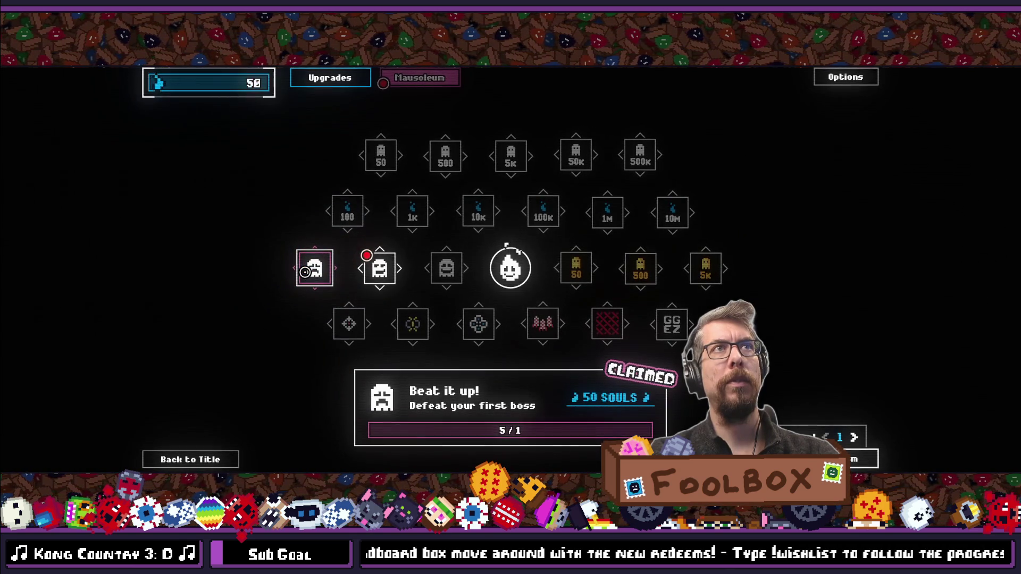
Step: Claim the 'Beat them up!' Mausoleum achievement to earn 1 heart
click(380, 269)
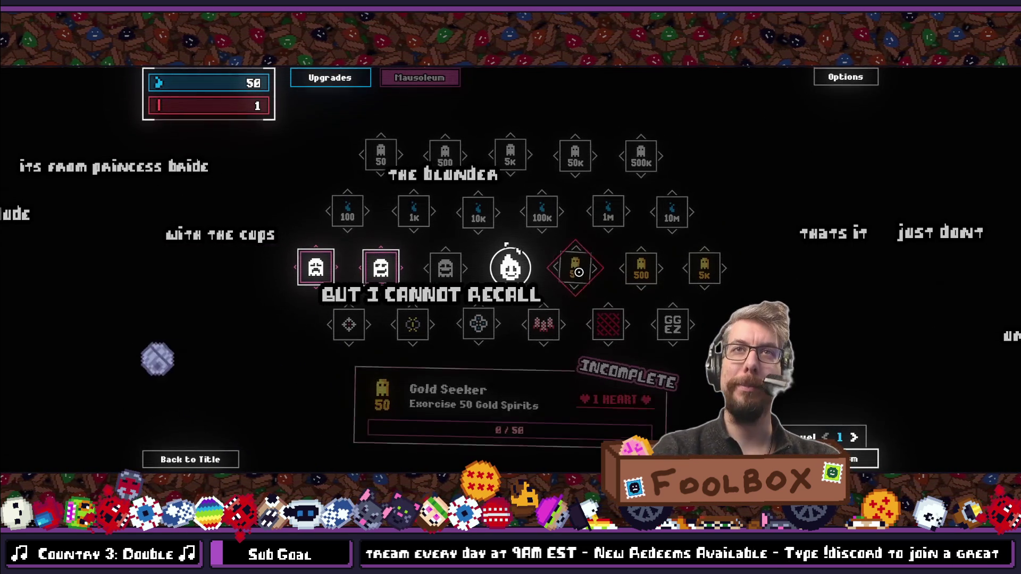
Step: Exit fullscreen, stop the playtest, and load twitch.tv in a new Chrome tab
key(F11)
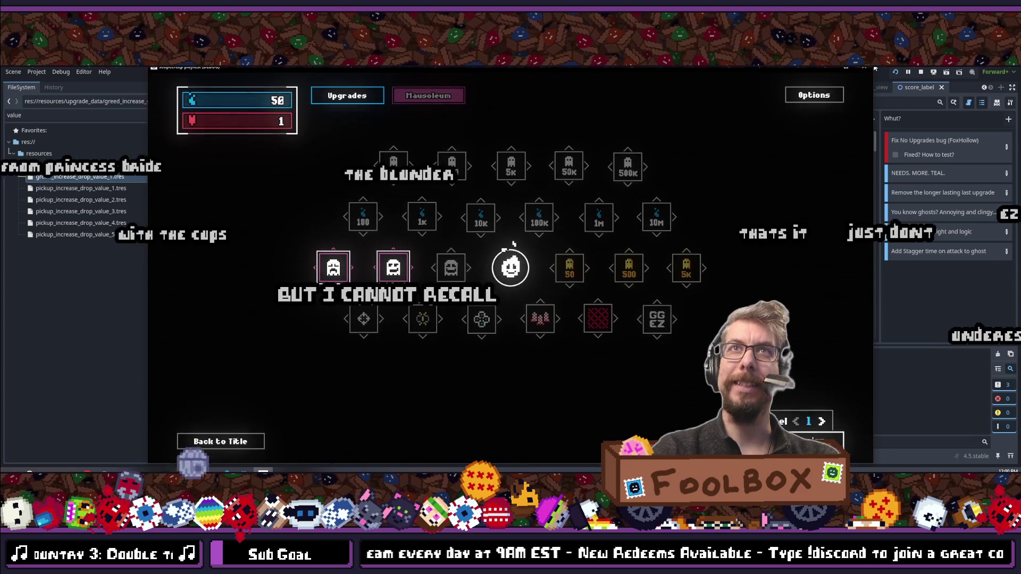
key(F8)
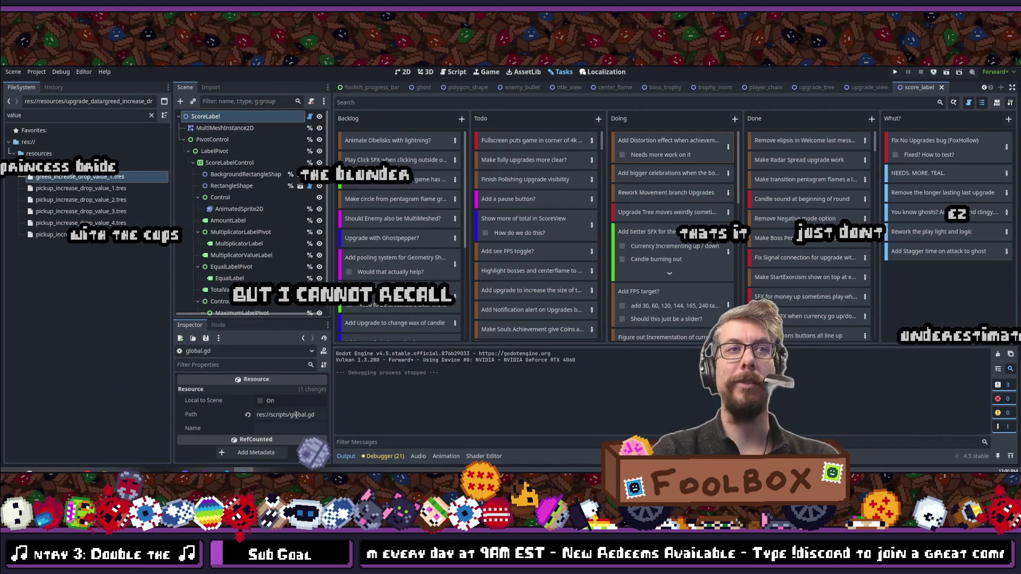
key(alt+Tab)
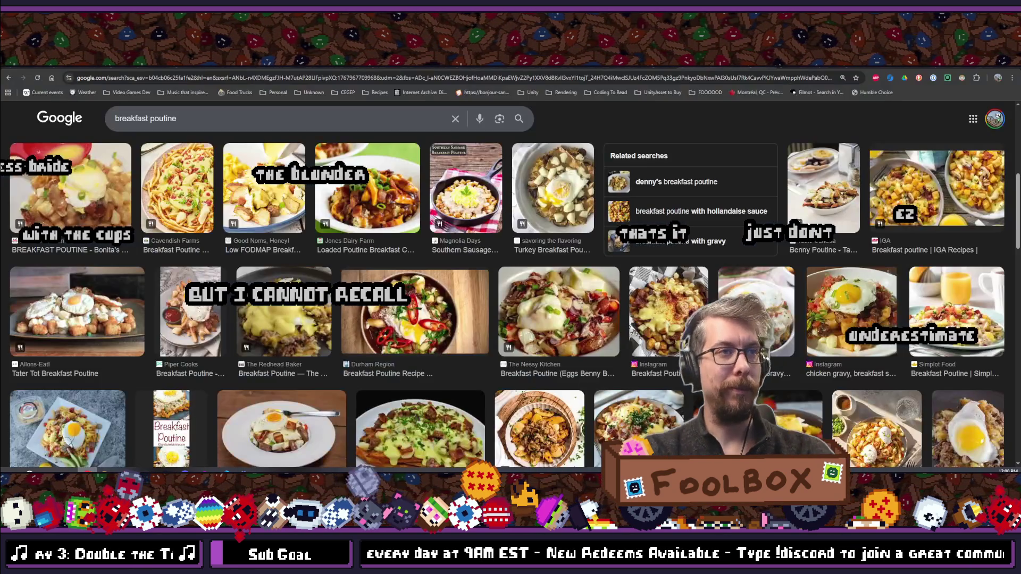
key(ctrl+t)
text(twitch.tv)
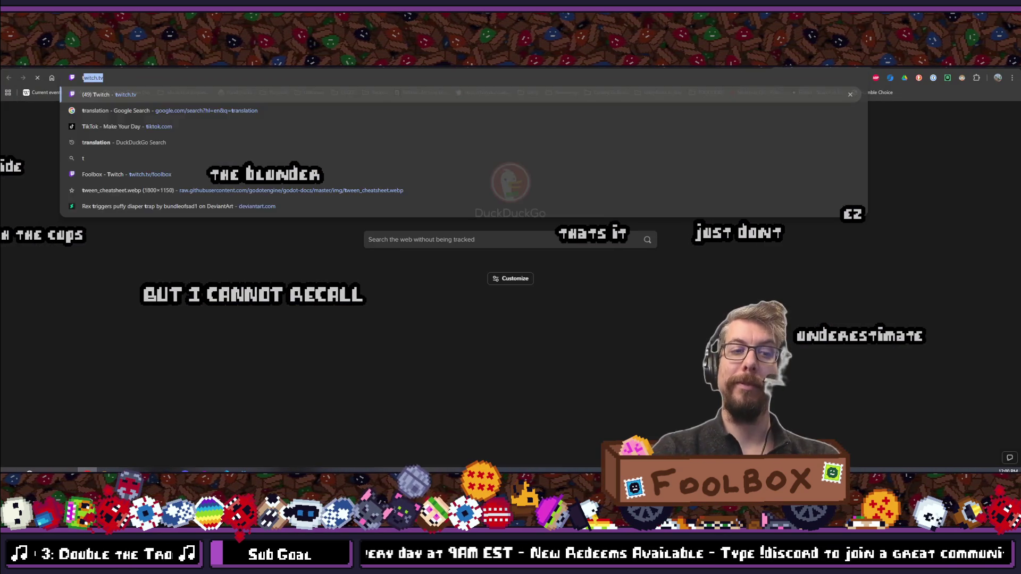
key(Return)
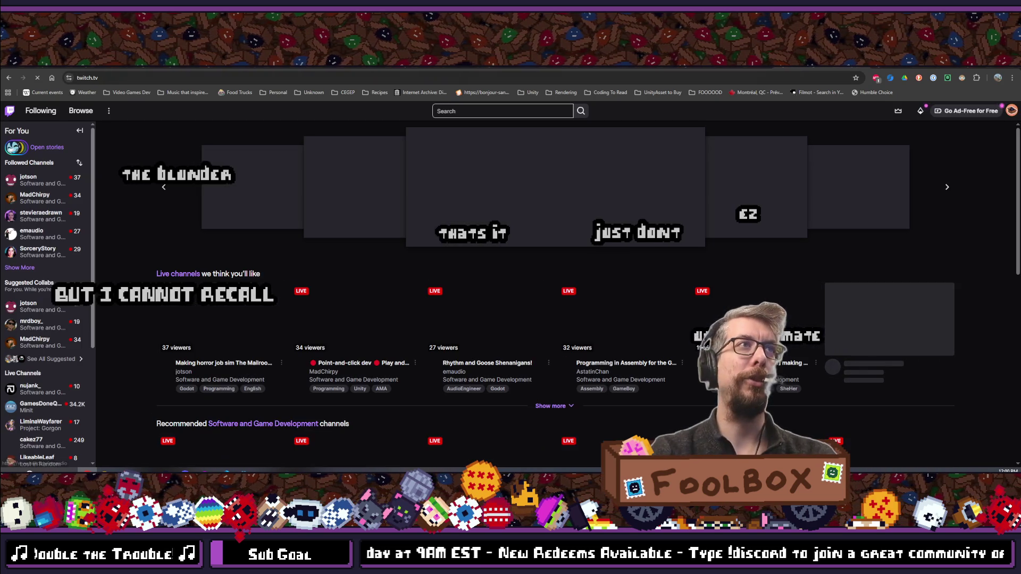
Step: Expand the Followed Channels list, then open live channels tagged Godot
click(17, 268)
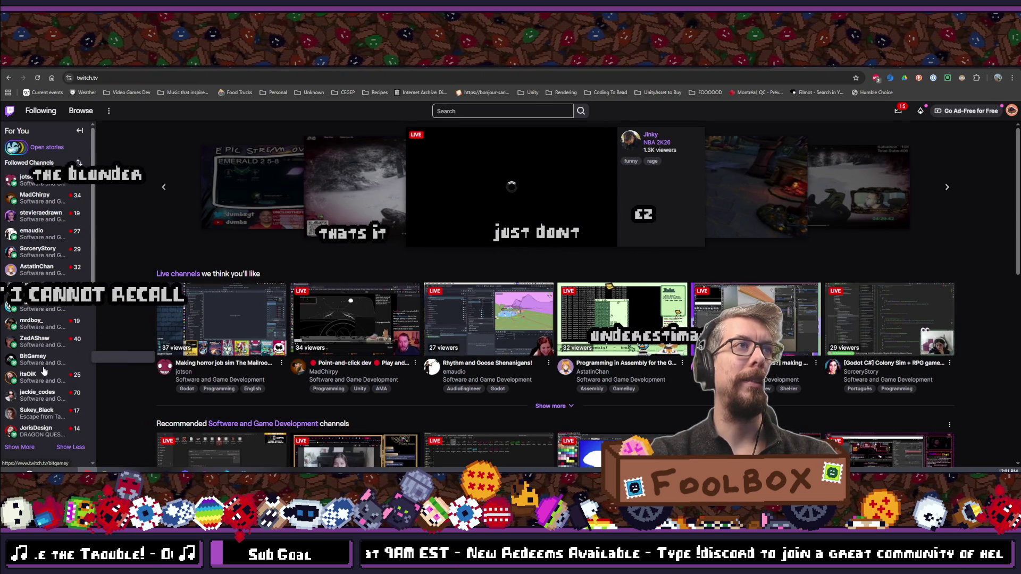
mouse_move(27, 180)
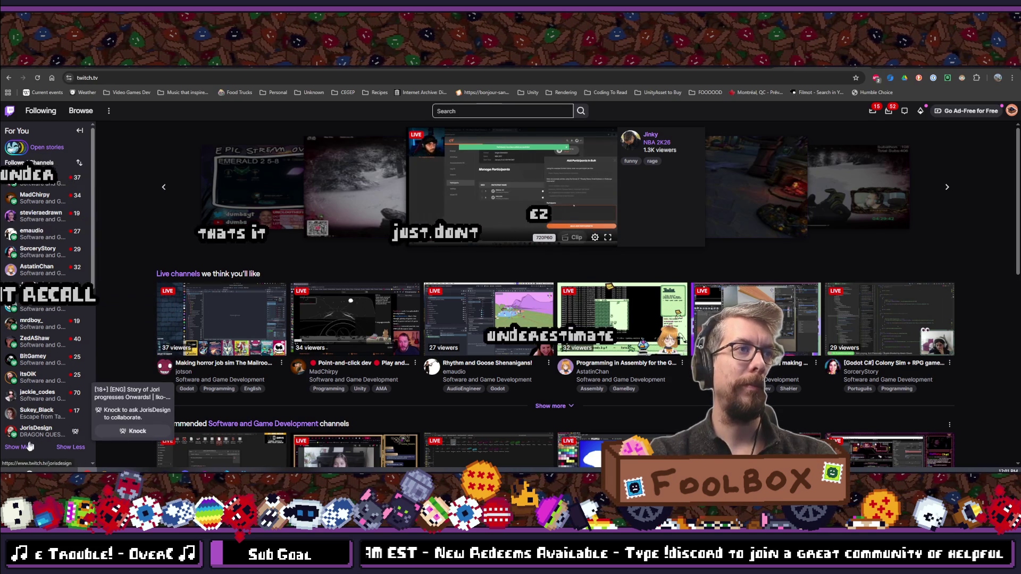
scroll(51, 359, down, 2)
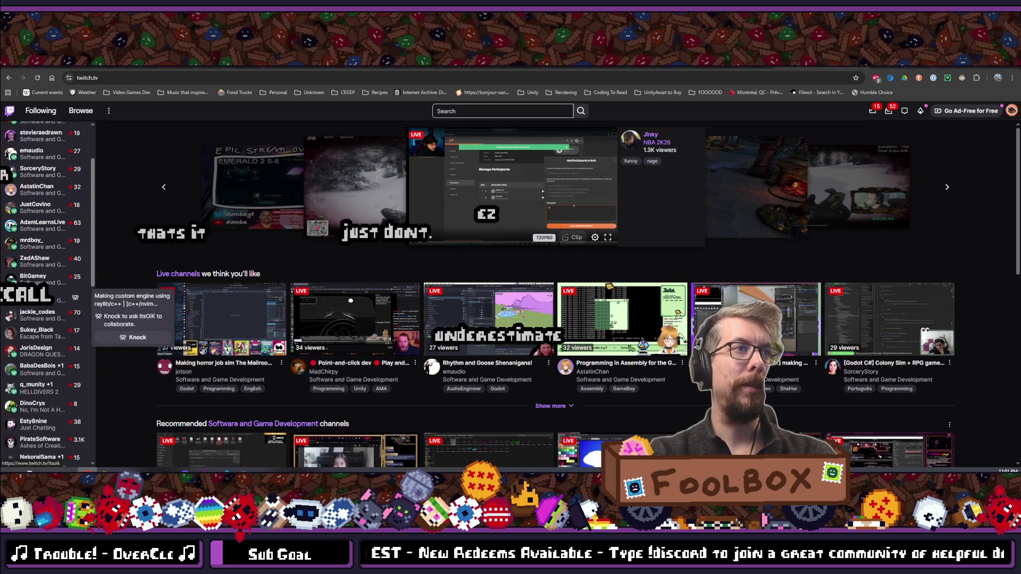
scroll(39, 290, down, 2)
scroll(40, 296, down, 1)
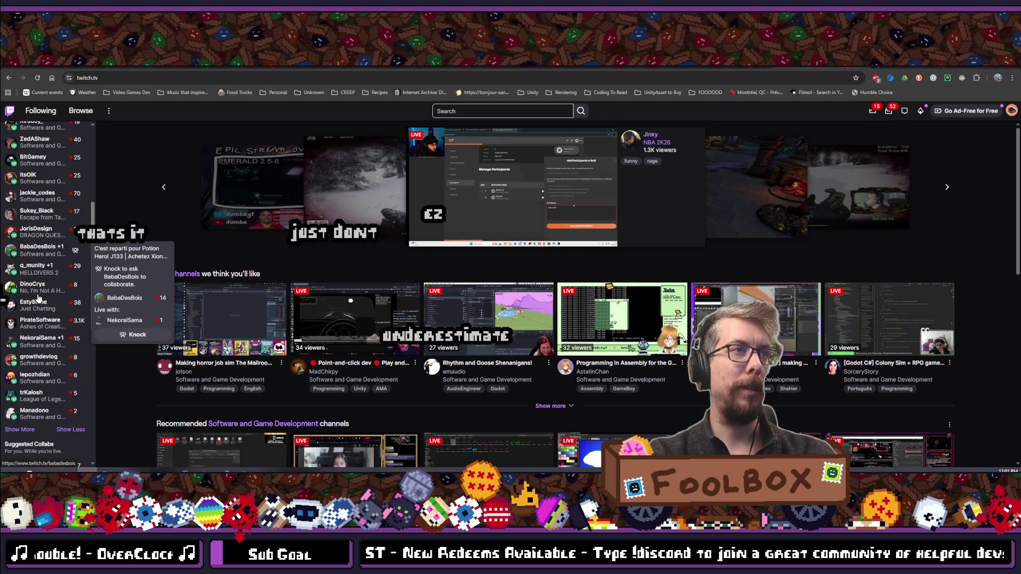
click(37, 428)
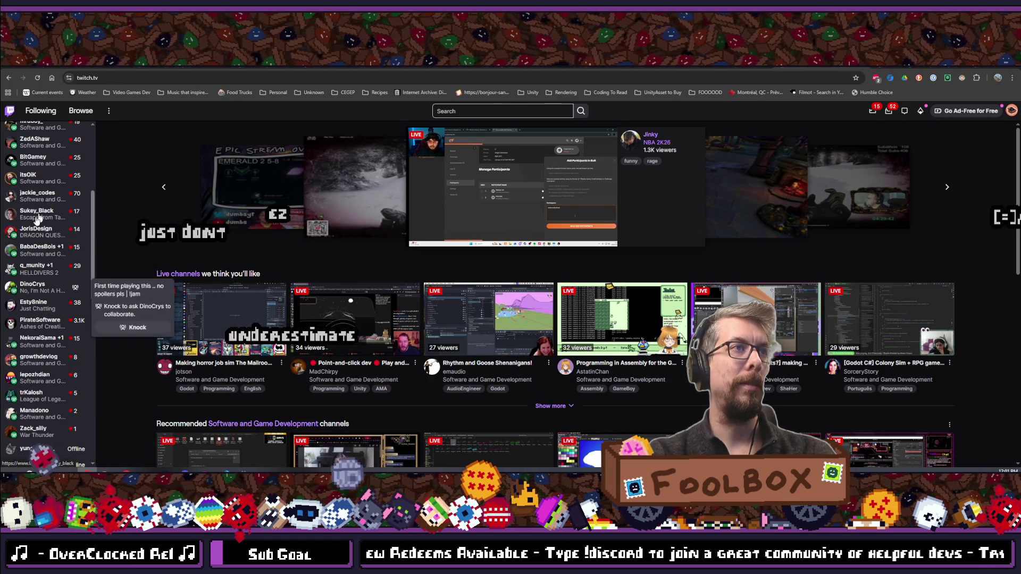
scroll(50, 351, up, 2)
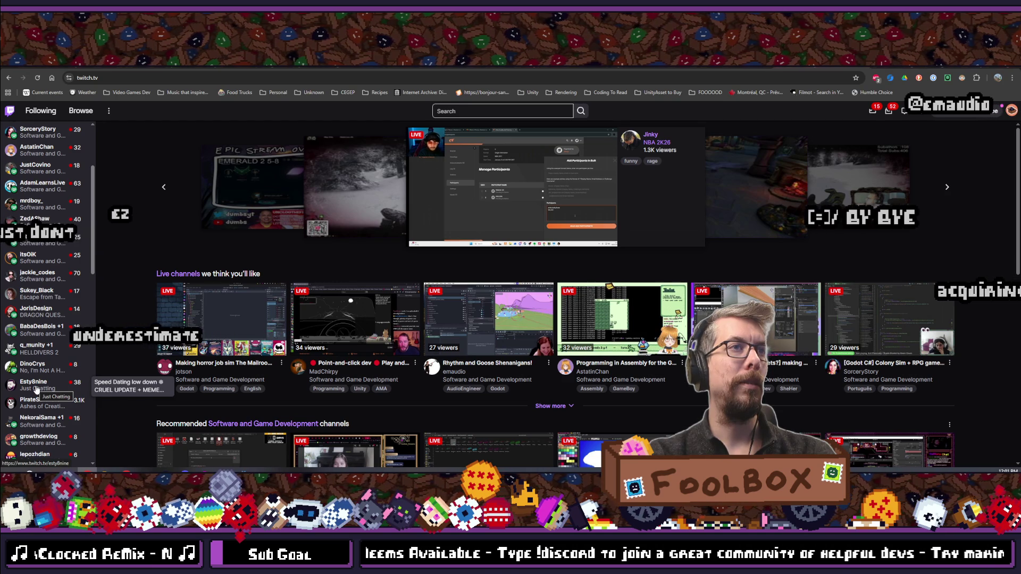
scroll(56, 397, up, 2)
scroll(53, 373, up, 1)
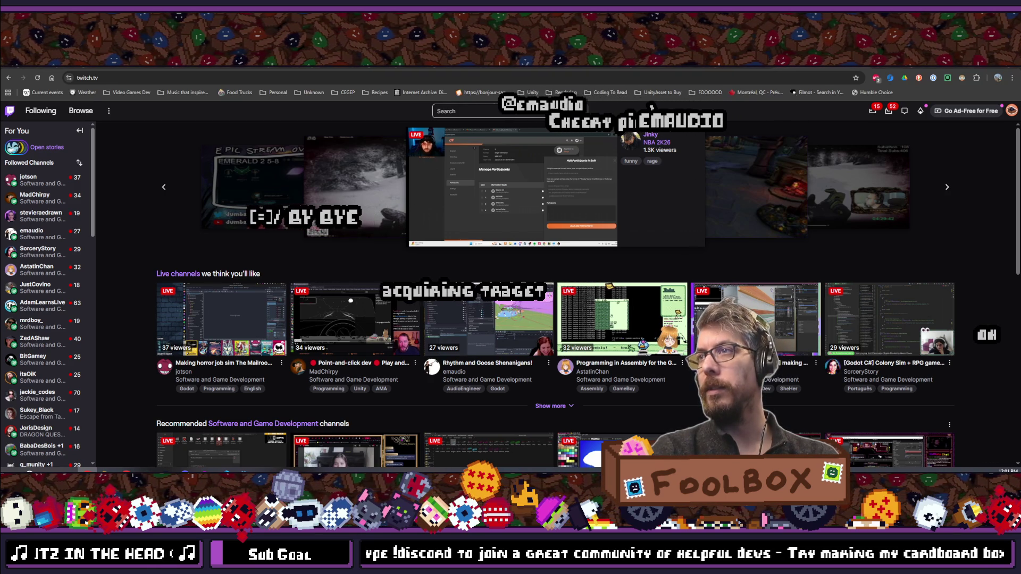
click(186, 388)
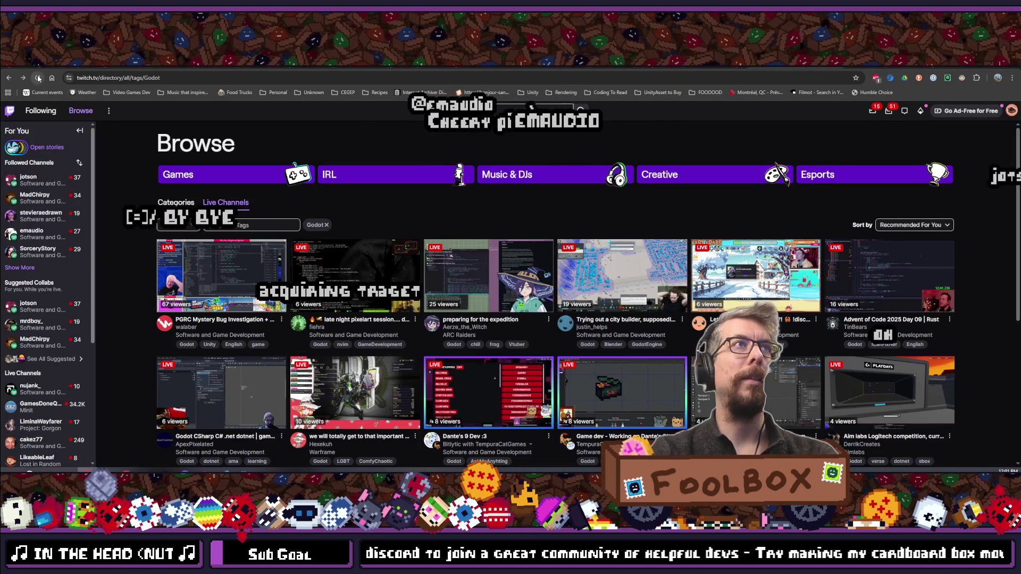
Step: Reload the Godot channel directory, browse the live channels and open 'Godot Gamedev - 12 games a year?'
key(F5)
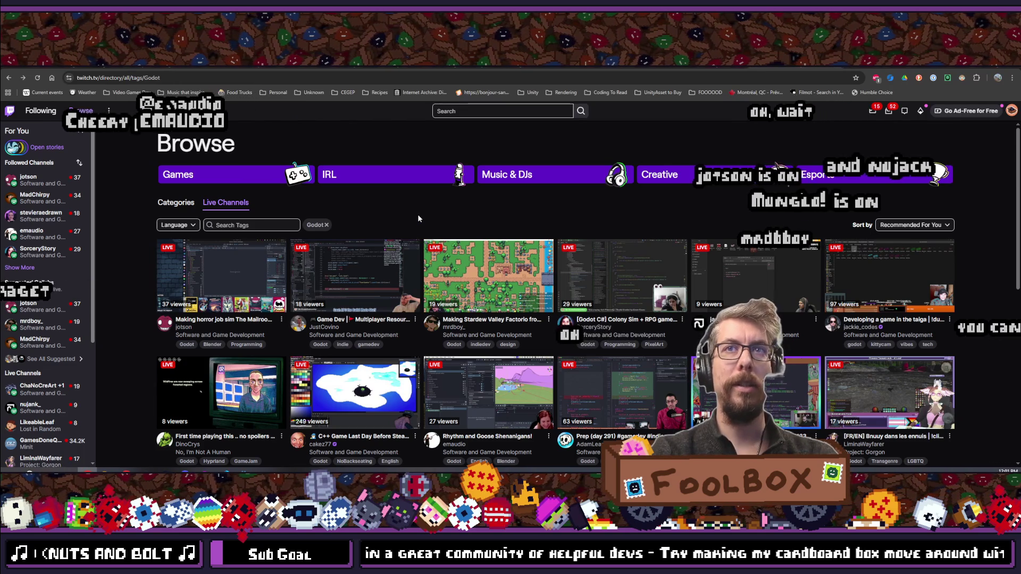
scroll(418, 219, down, 3)
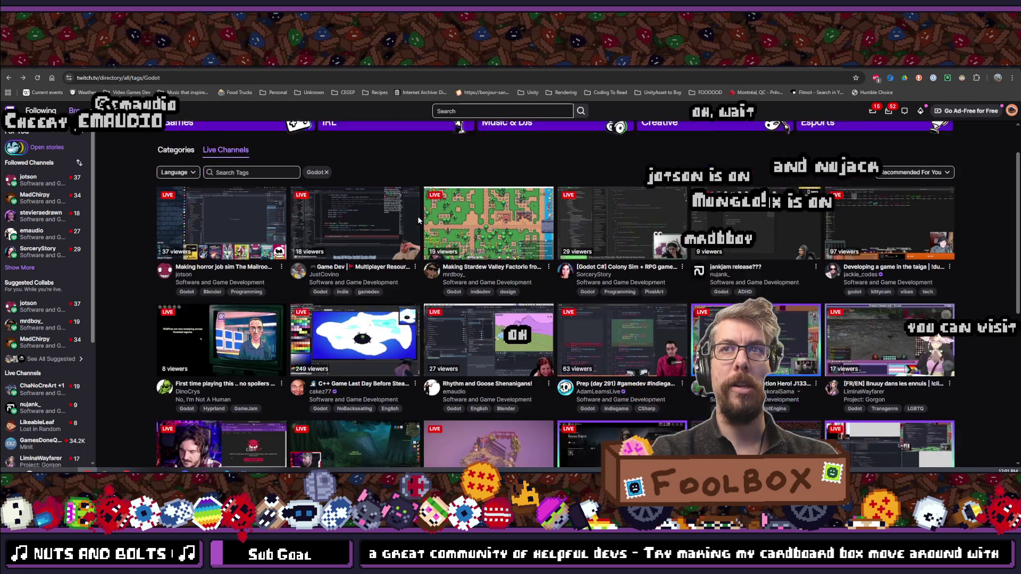
scroll(418, 218, down, 3)
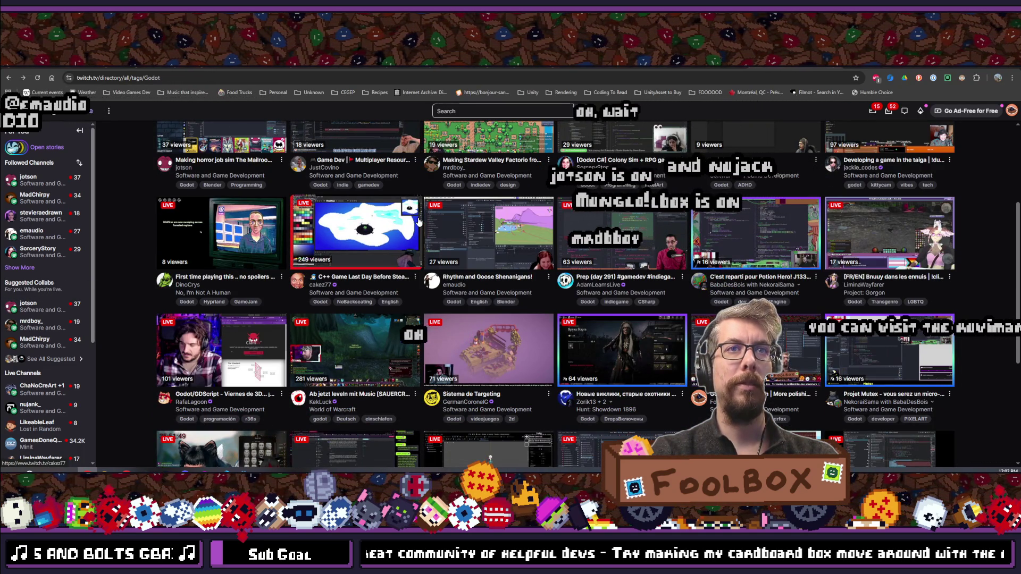
scroll(419, 221, down, 3)
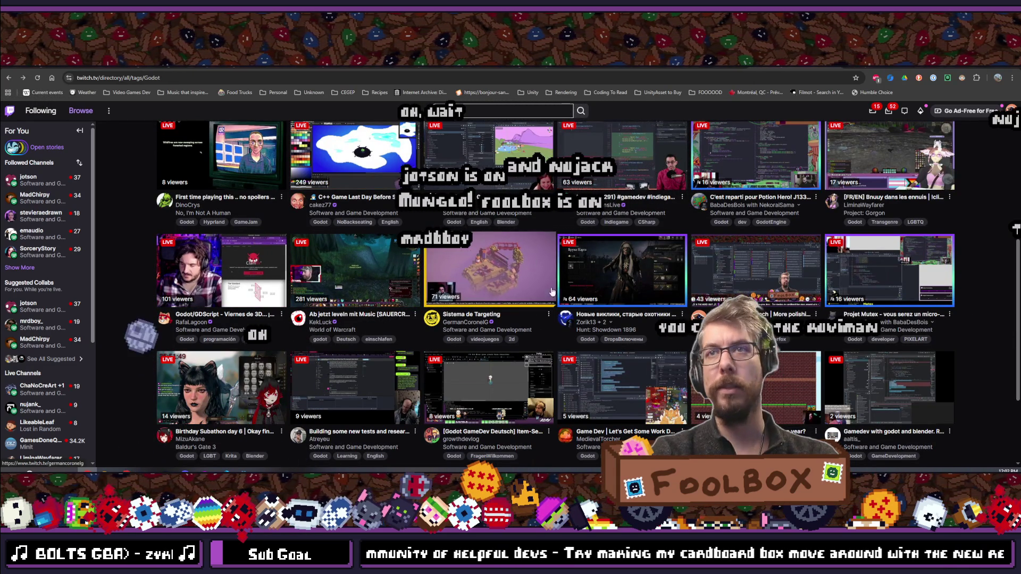
scroll(497, 302, down, 2)
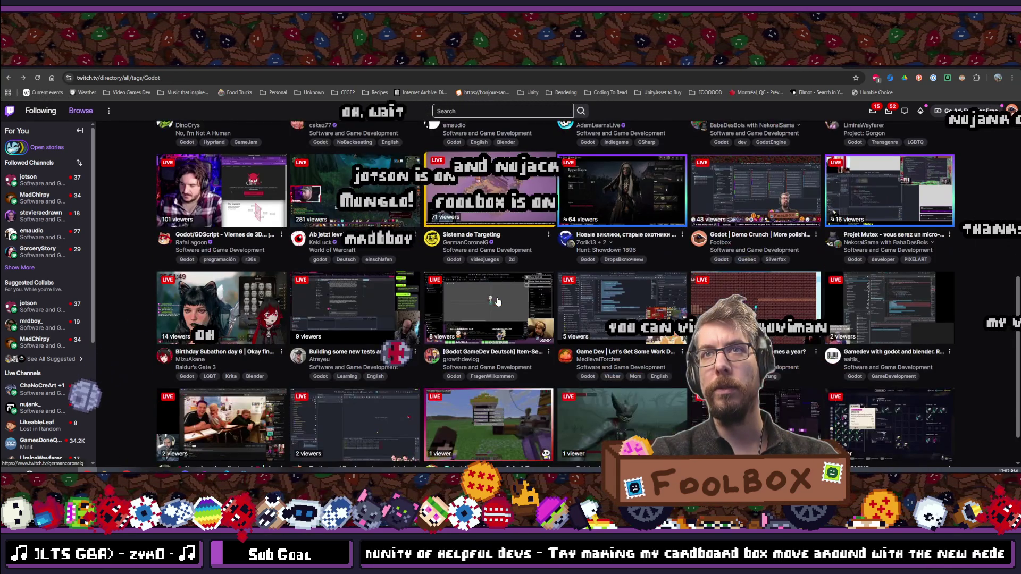
scroll(497, 301, up, 2)
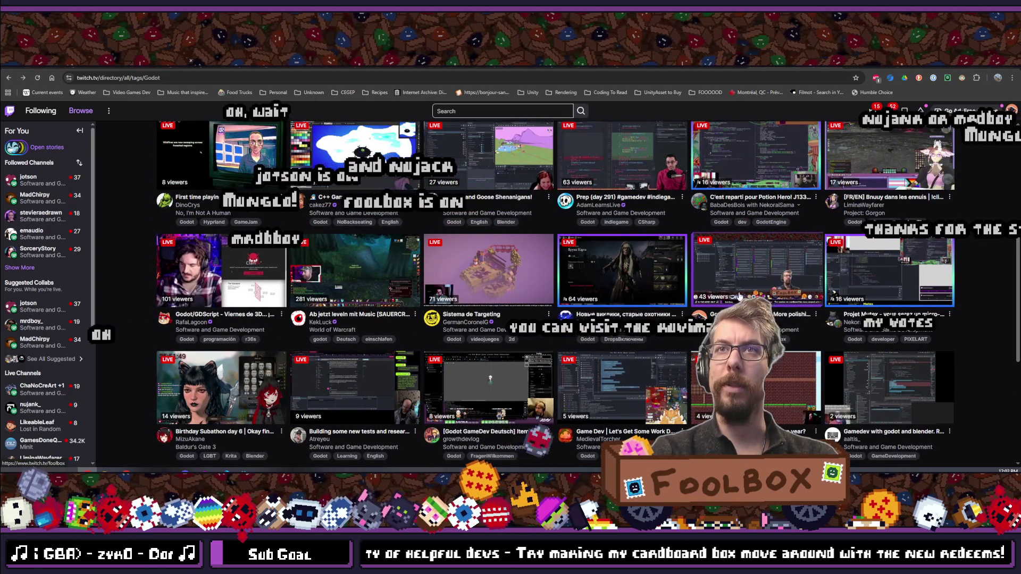
scroll(495, 394, down, 3)
scroll(494, 394, down, 1)
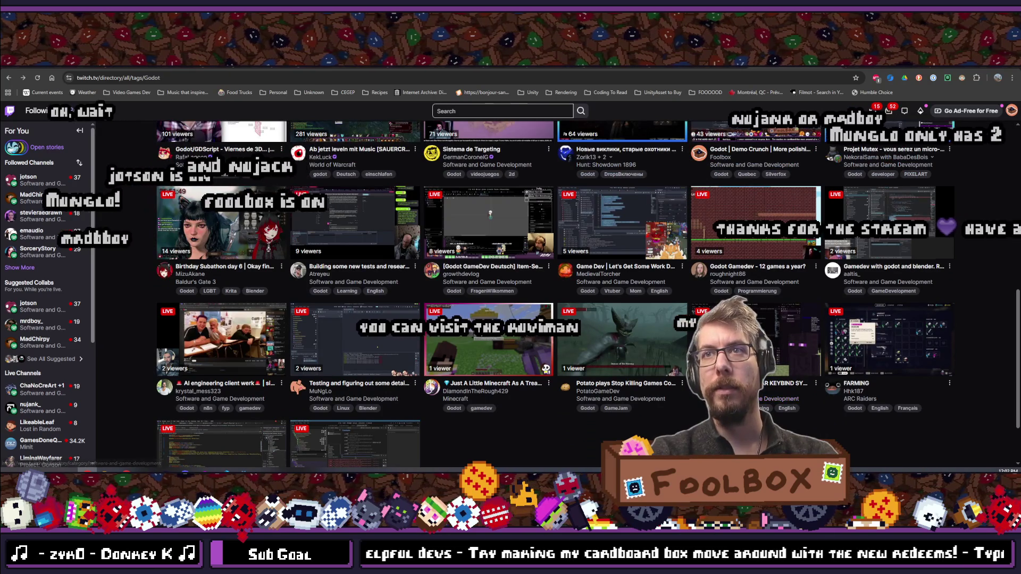
scroll(489, 362, up, 1)
scroll(770, 400, up, 2)
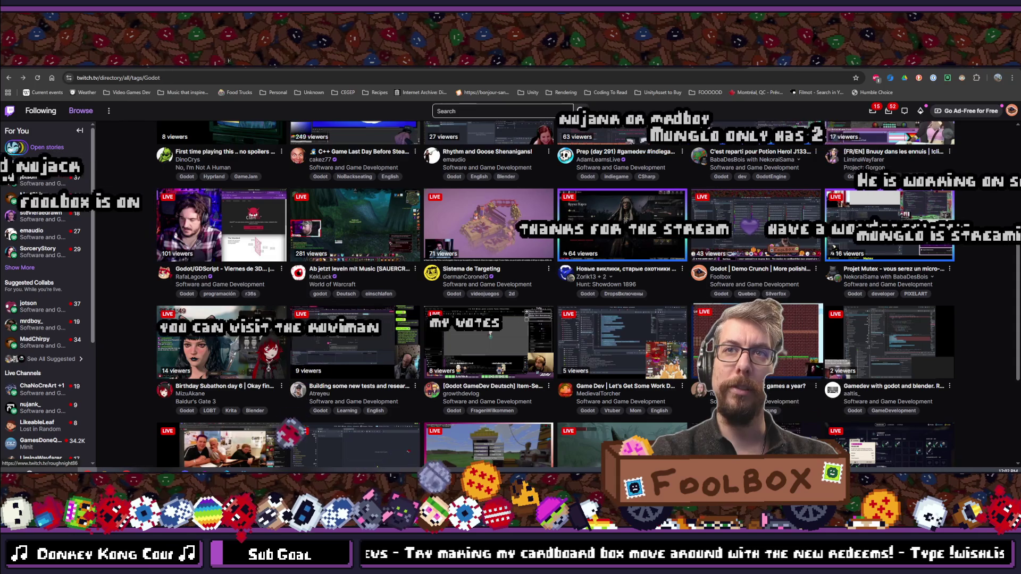
click(699, 196)
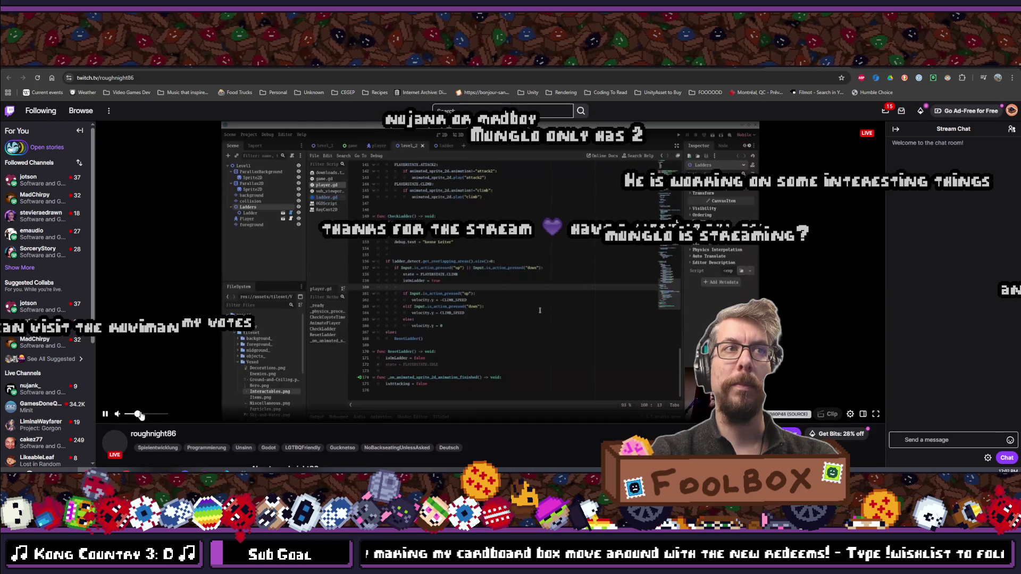
Step: Raise the German Godot stream's volume to 65% and scroll into its About panels
click(145, 415)
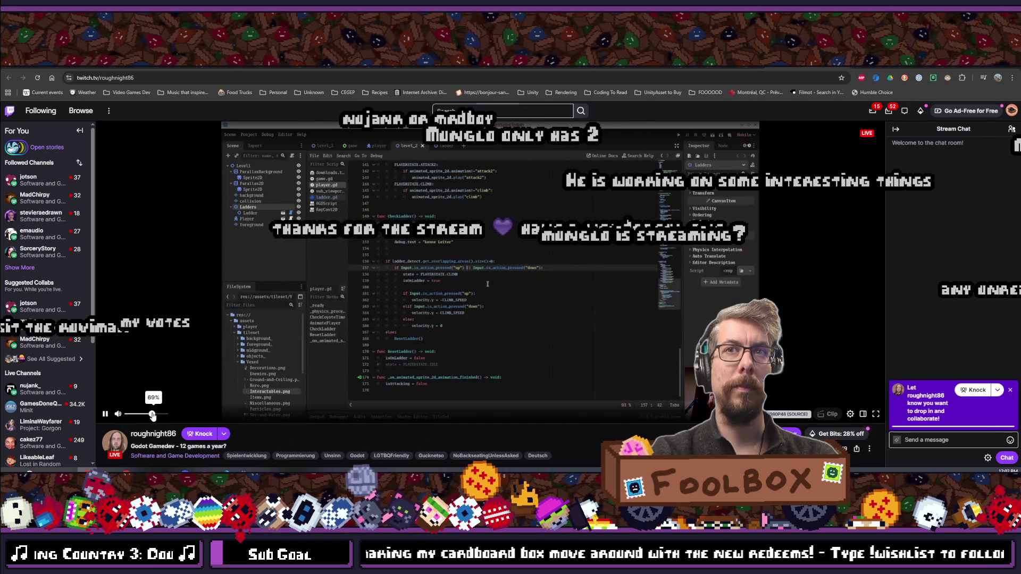
click(152, 416)
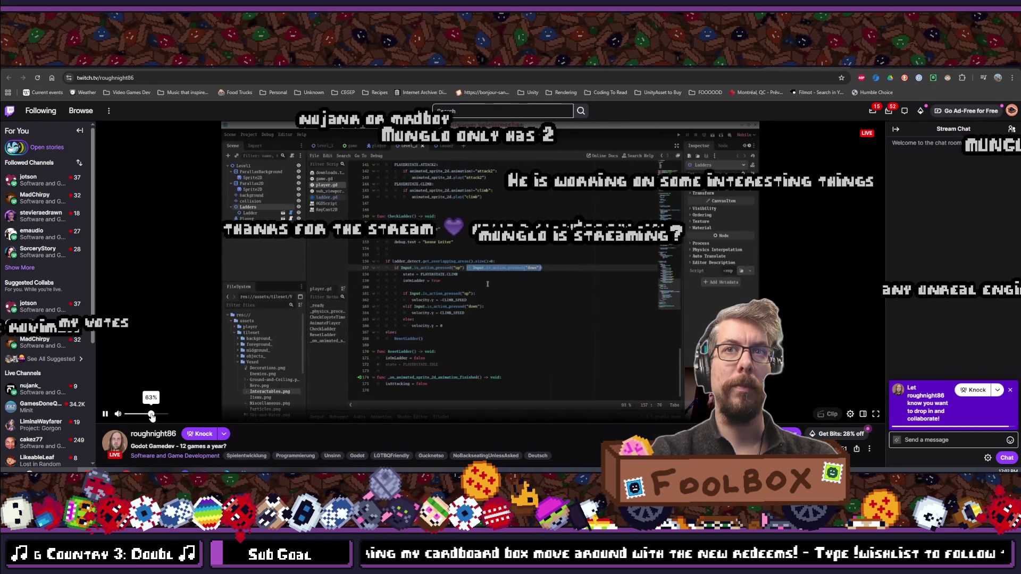
scroll(230, 361, down, 1)
Step: Finish browsing the About panels and return to the Godot live channel directory
scroll(229, 361, down, 3)
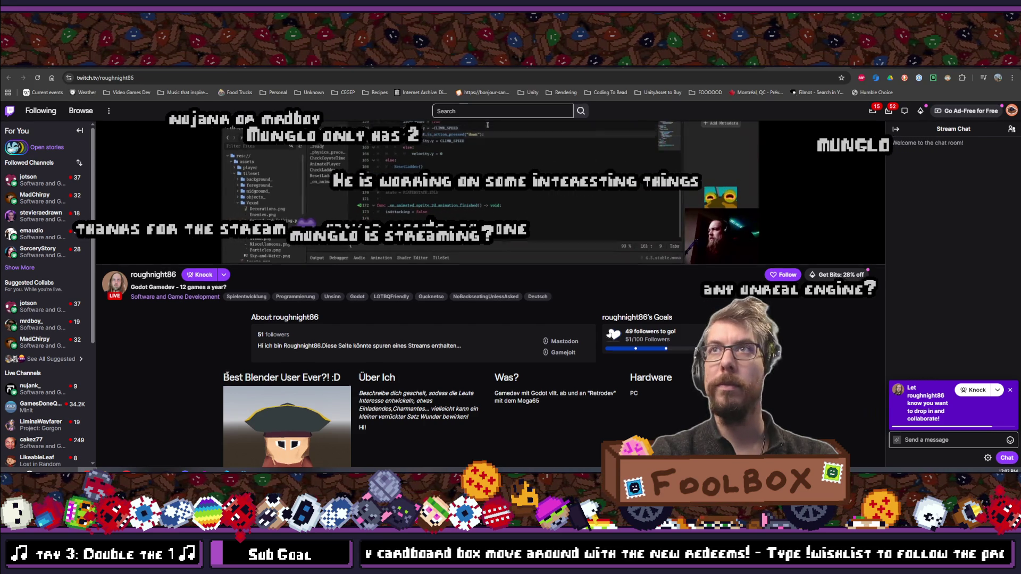
scroll(225, 374, up, 3)
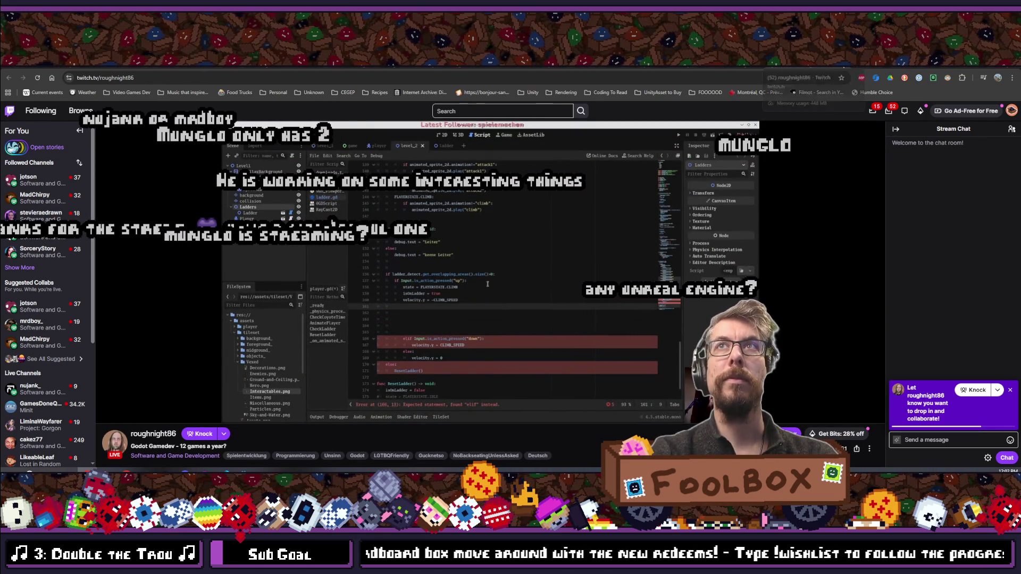
click(835, 85)
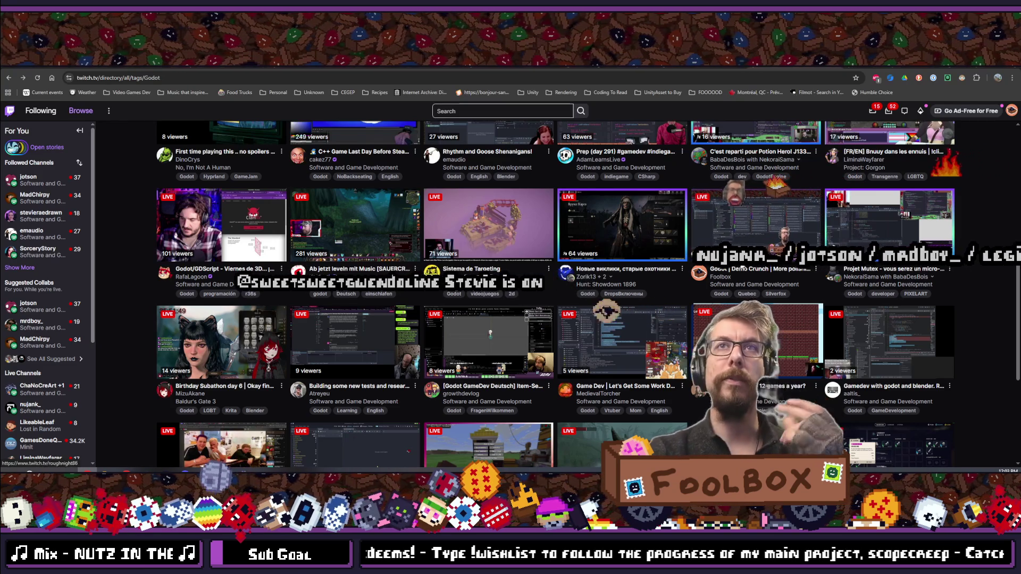
Step: Search Twitch for 'ku' to find the channel streaming Kast → Java Script
scroll(638, 262, up, 3)
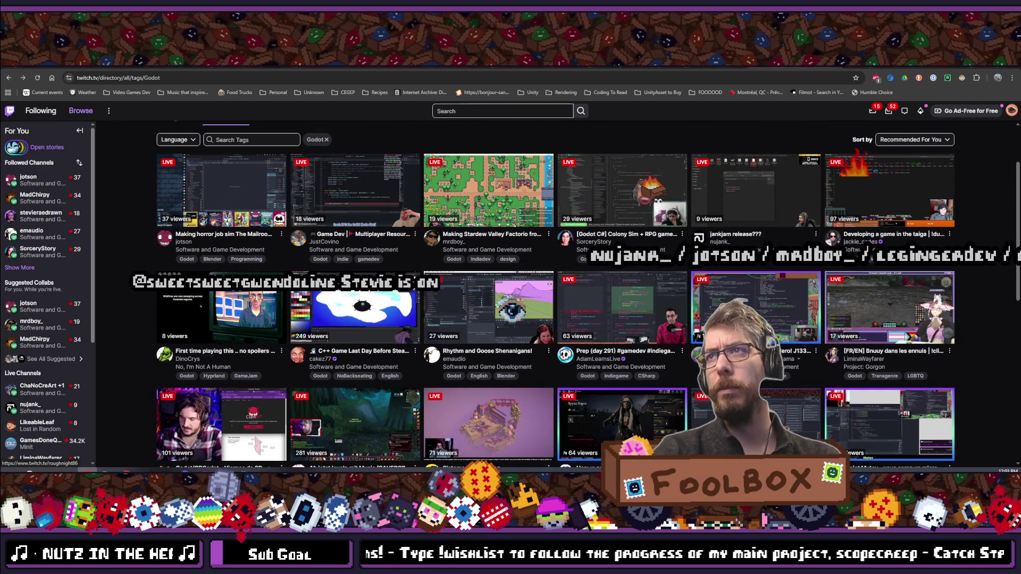
click(488, 113)
text(kuviman)
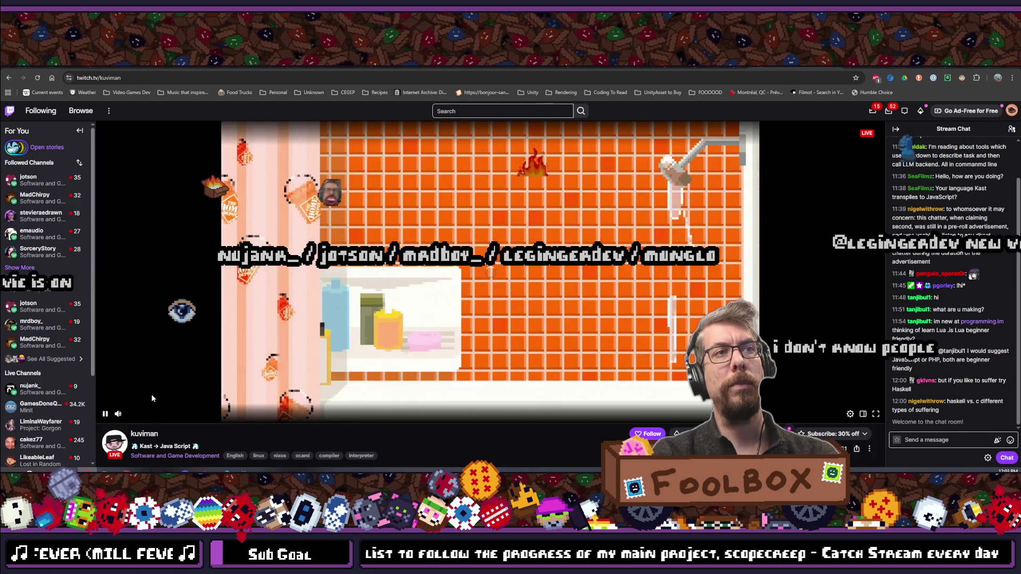
Step: Turn down the Kast → Java Script stream's volume, then scroll through its About section and back
click(126, 414)
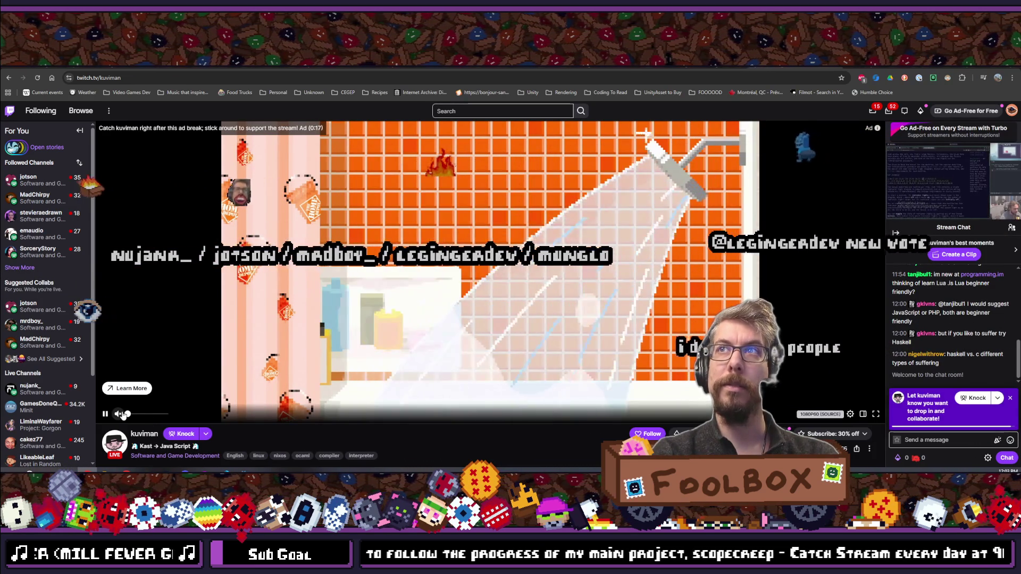
scroll(211, 357, down, 2)
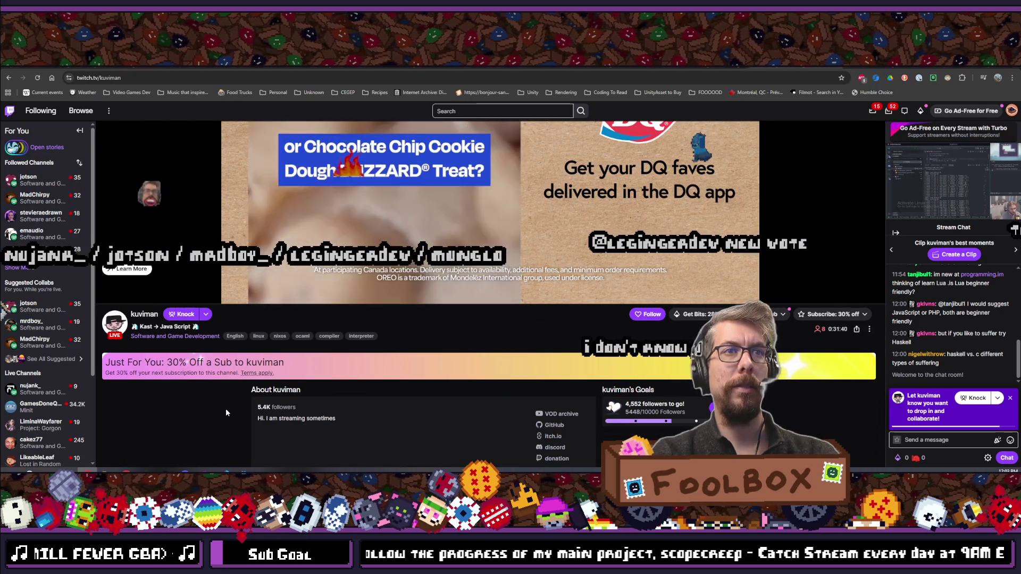
scroll(225, 413, down, 1)
scroll(226, 412, down, 3)
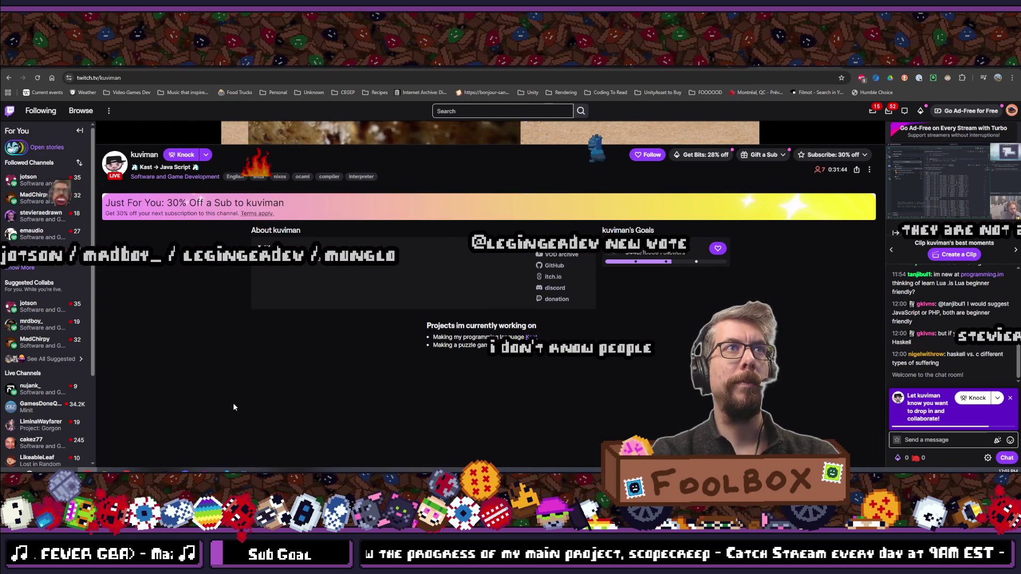
scroll(233, 407, up, 7)
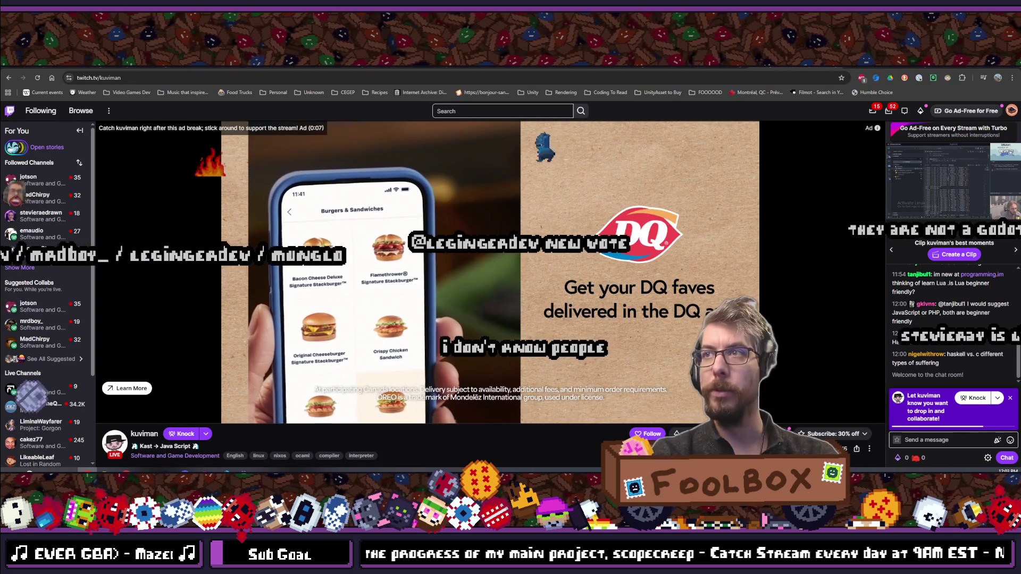